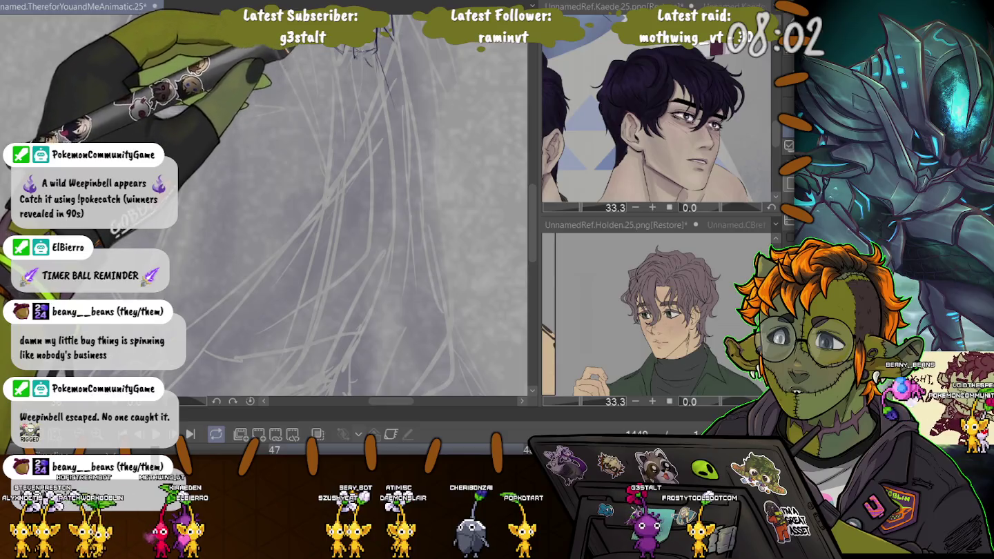
# Draw three long dark strands flowing down through the man's hair
pyautogui.moveTo(357, 52); pyautogui.dragTo(370, 187)
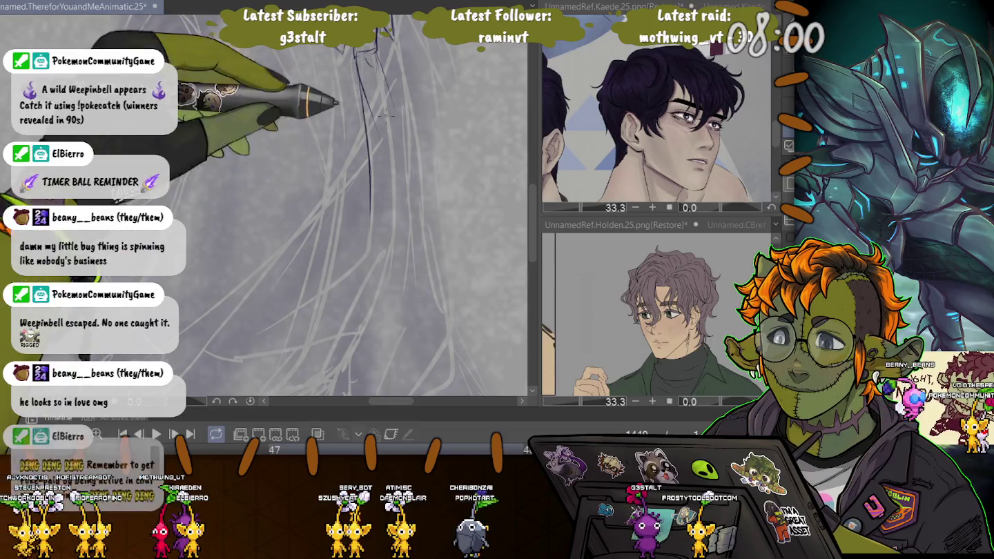
pyautogui.moveTo(376, 52)
pyautogui.mouseDown()
pyautogui.moveTo(402, 241)
pyautogui.moveTo(277, 314)
pyautogui.mouseUp()
pyautogui.moveTo(338, 280); pyautogui.dragTo(239, 310)
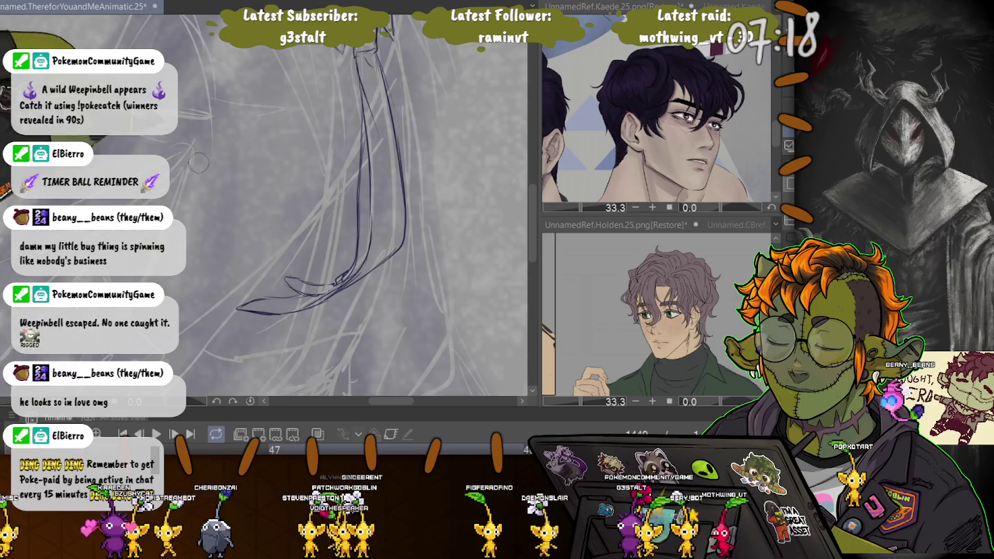
# Pan the canvas back until the whole face and tie are visible
pyautogui.moveTo(297, 282); pyautogui.dragTo(262, 208)
pyautogui.moveTo(308, 153); pyautogui.dragTo(315, 172)
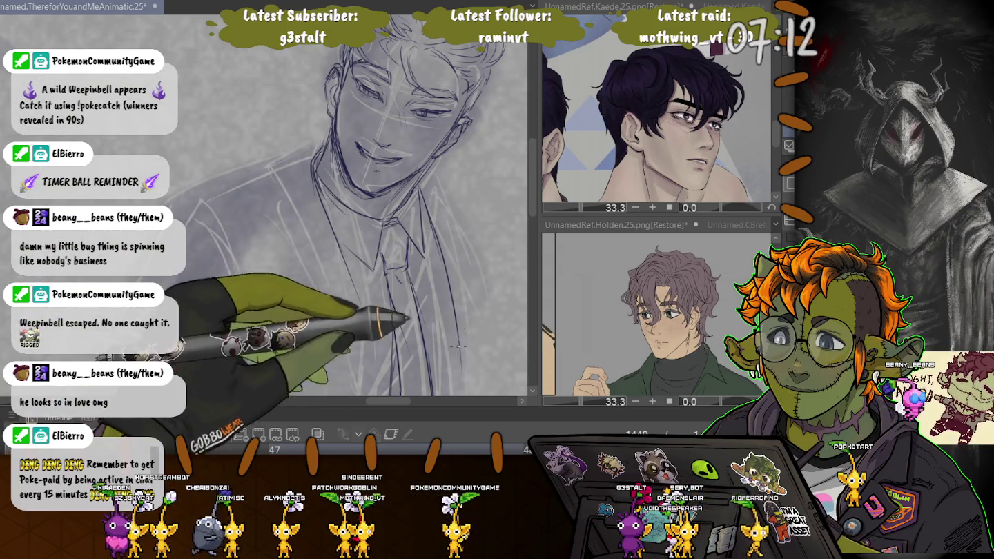
pyautogui.moveTo(244, 221); pyautogui.dragTo(223, 209)
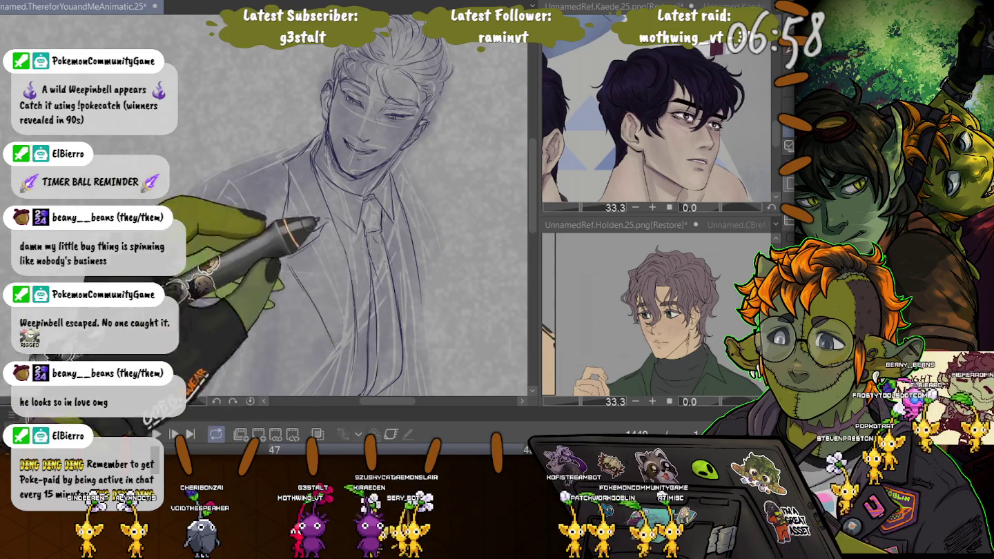
# Ink another long dark hair strand and trace the jacket's lapels and front folds
pyautogui.scroll(3, 401, 190)
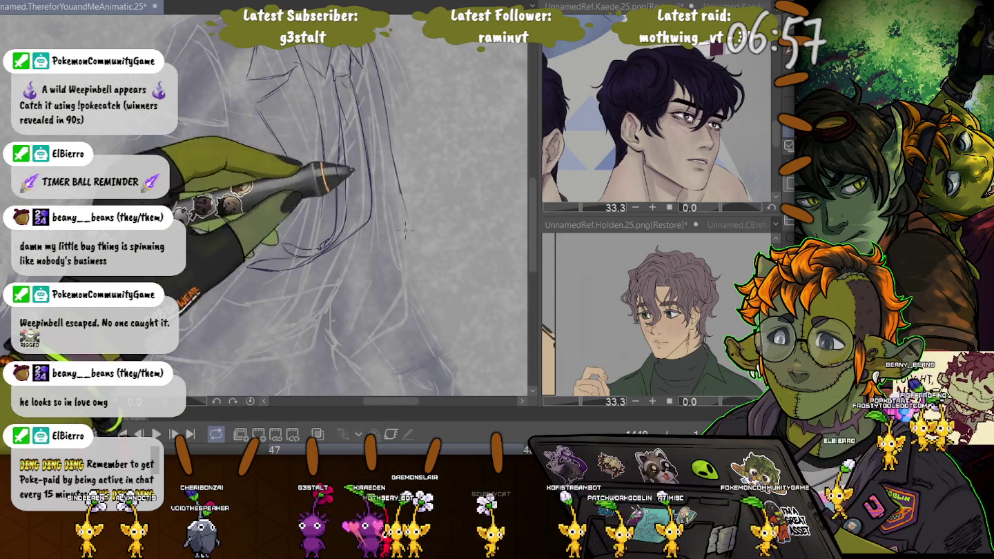
pyautogui.moveTo(413, 290); pyautogui.dragTo(390, 87)
pyautogui.scroll(-3, 390, 88)
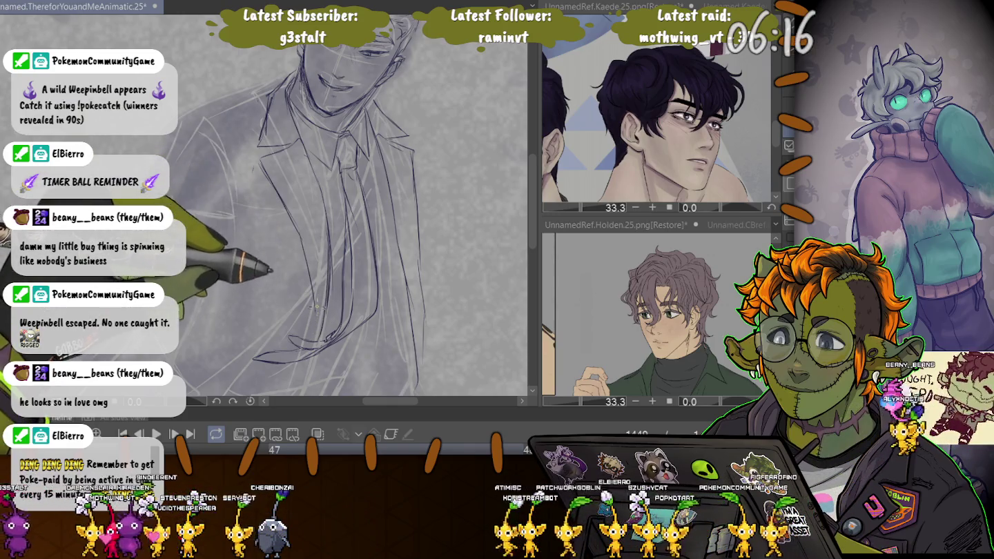
pyautogui.scroll(3, 352, 201)
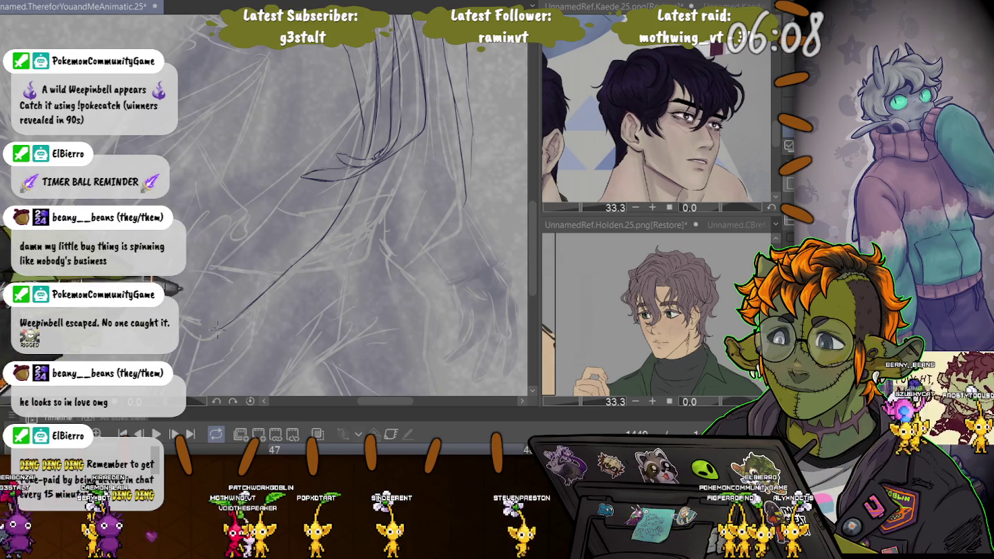
pyautogui.press('Right')
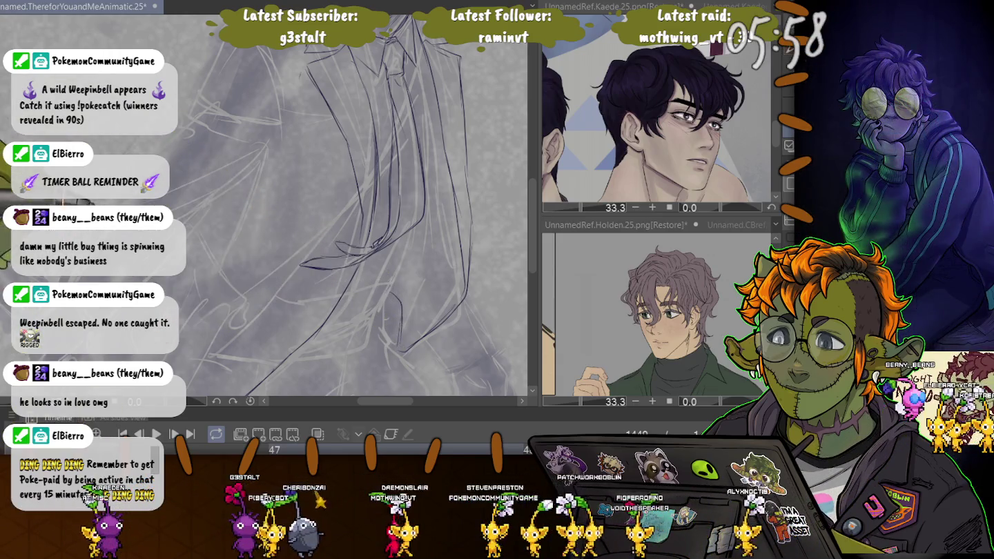
# Rotate the canvas to a comfortable angle and add short lines on the jacket
pyautogui.moveTo(397, 314); pyautogui.dragTo(397, 211)
pyautogui.moveTo(383, 269); pyautogui.dragTo(384, 325)
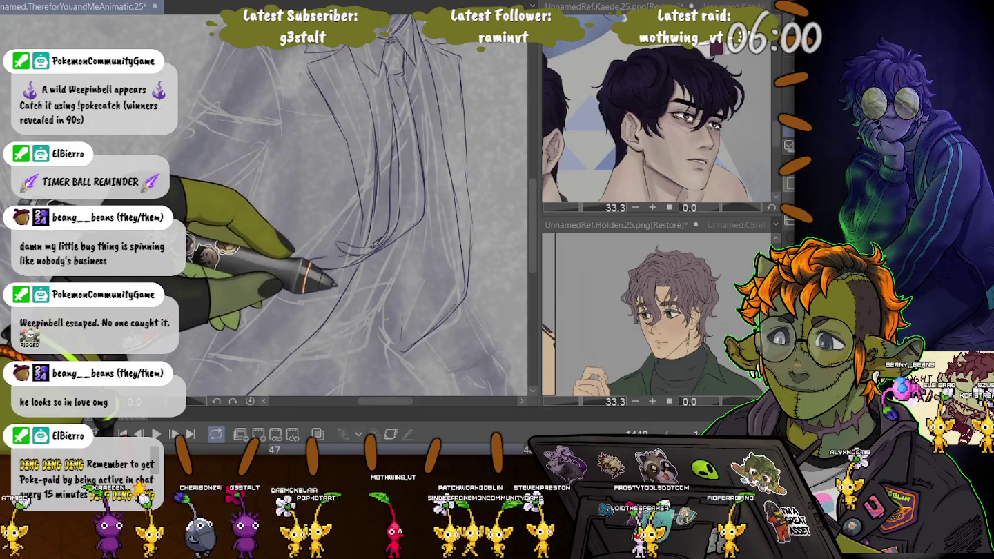
pyautogui.moveTo(321, 227)
pyautogui.mouseDown()
pyautogui.moveTo(359, 200)
pyautogui.moveTo(290, 230)
pyautogui.mouseUp()
pyautogui.moveTo(258, 279); pyautogui.dragTo(266, 258)
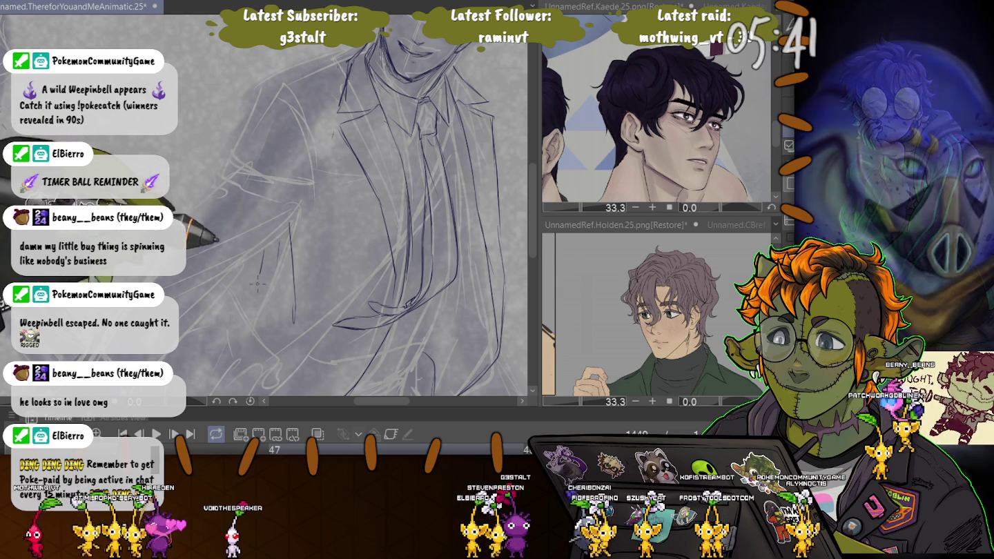
pyautogui.moveTo(266, 248); pyautogui.dragTo(258, 271)
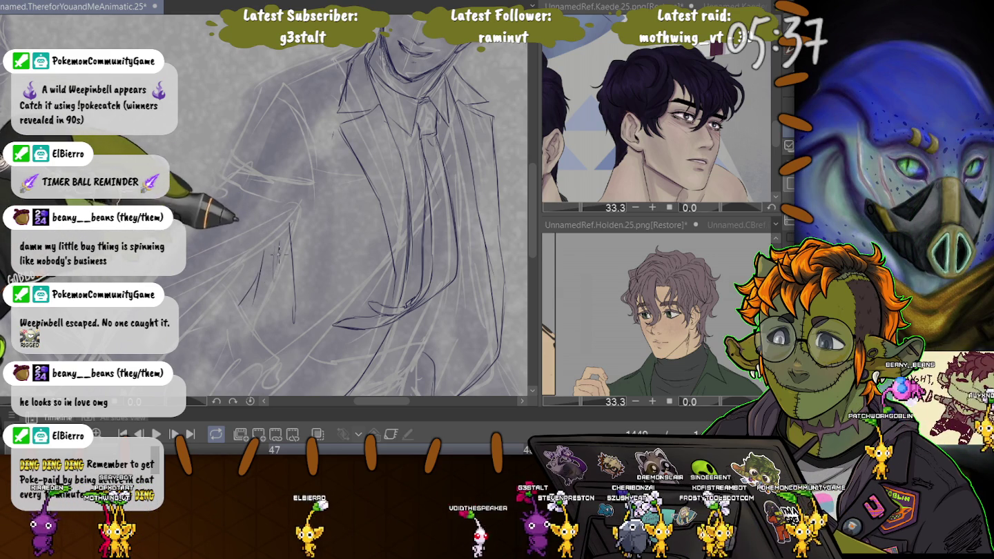
# Ink dark lines along the man's arm, sleeve and shoulder
pyautogui.moveTo(265, 229); pyautogui.dragTo(321, 272)
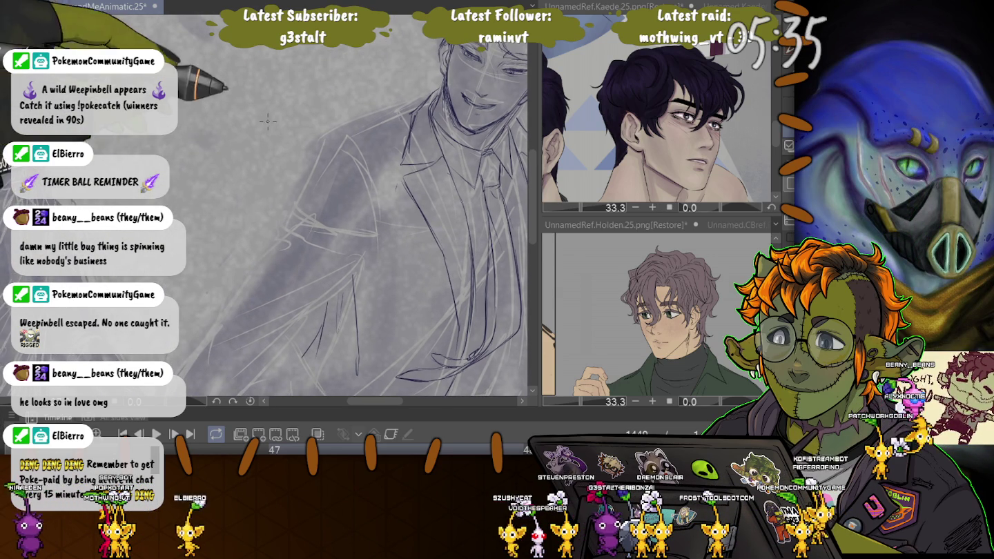
pyautogui.moveTo(307, 225); pyautogui.dragTo(404, 225)
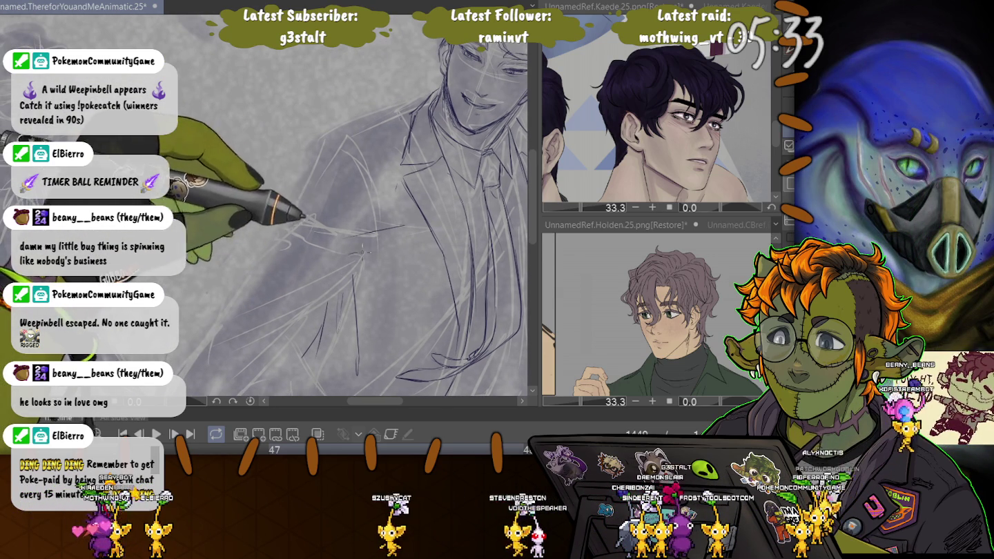
pyautogui.moveTo(313, 226); pyautogui.dragTo(290, 214)
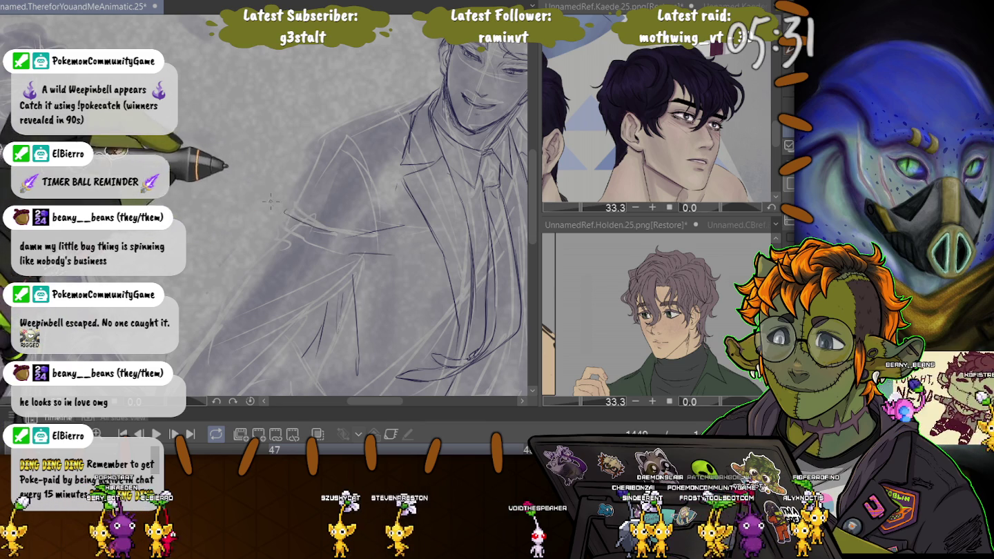
pyautogui.moveTo(289, 208)
pyautogui.mouseDown()
pyautogui.moveTo(320, 148)
pyautogui.moveTo(372, 153)
pyautogui.mouseUp()
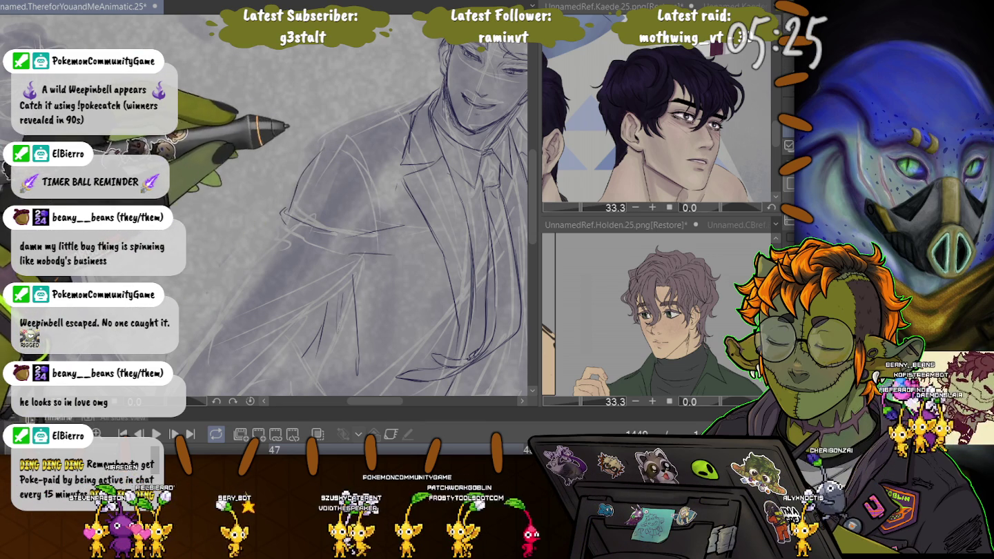
pyautogui.moveTo(340, 161); pyautogui.dragTo(310, 180)
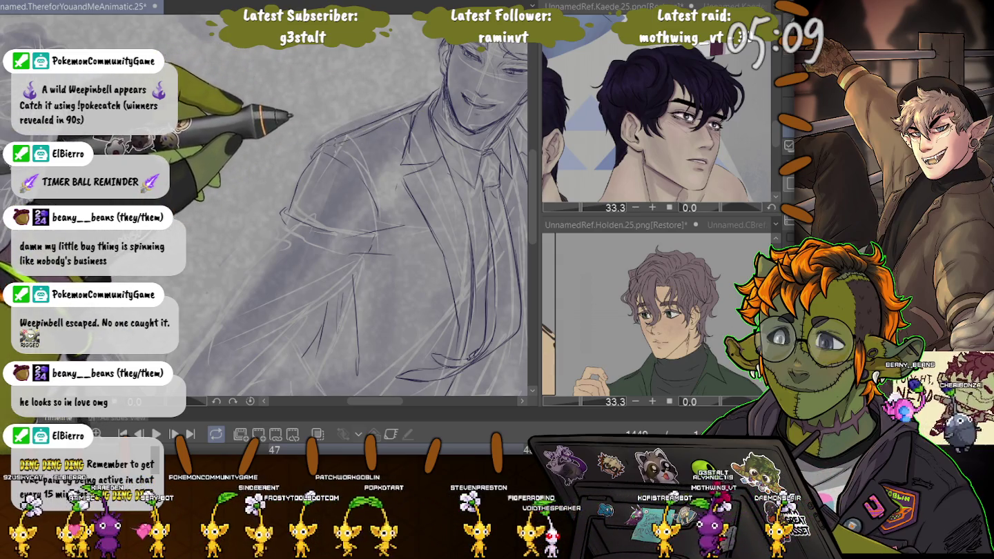
pyautogui.moveTo(359, 227); pyautogui.dragTo(307, 156)
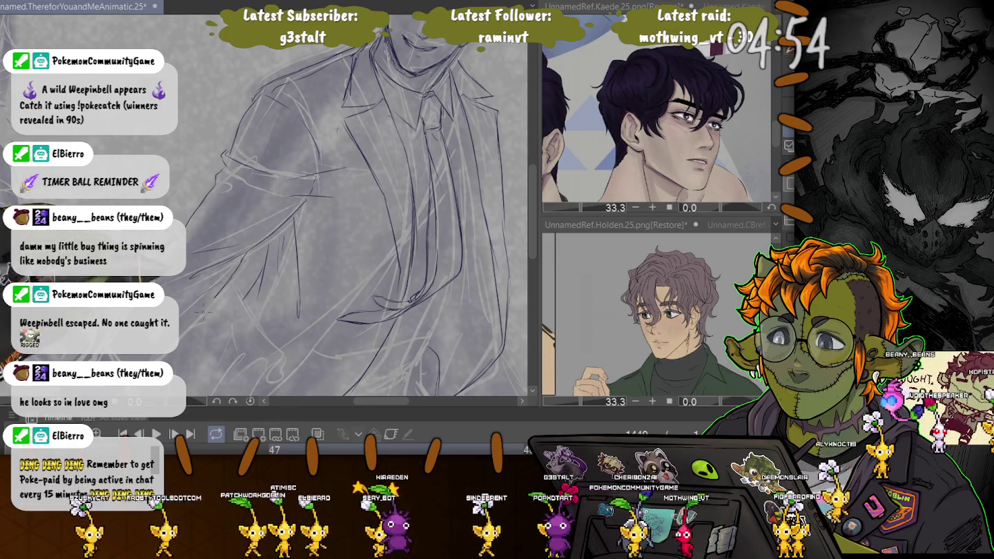
# Darken and define the sleeve cuff lines
pyautogui.scroll(2, 339, 208)
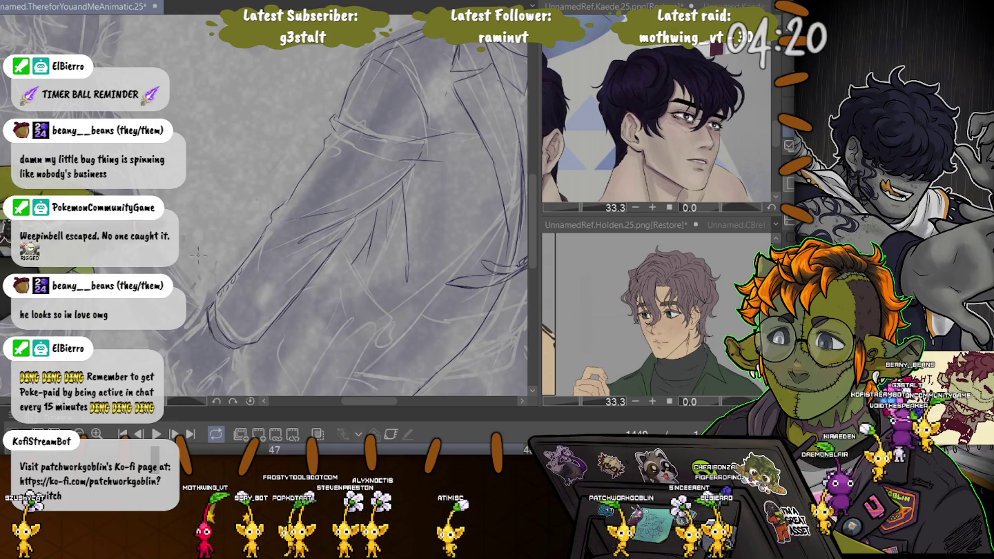
pyautogui.moveTo(198, 255); pyautogui.dragTo(334, 255)
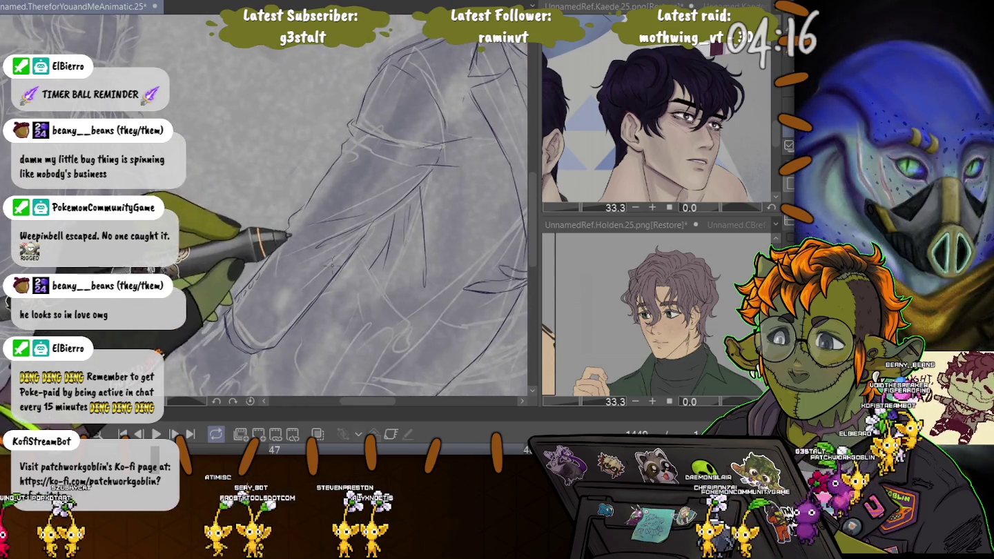
pyautogui.moveTo(332, 264); pyautogui.dragTo(277, 291)
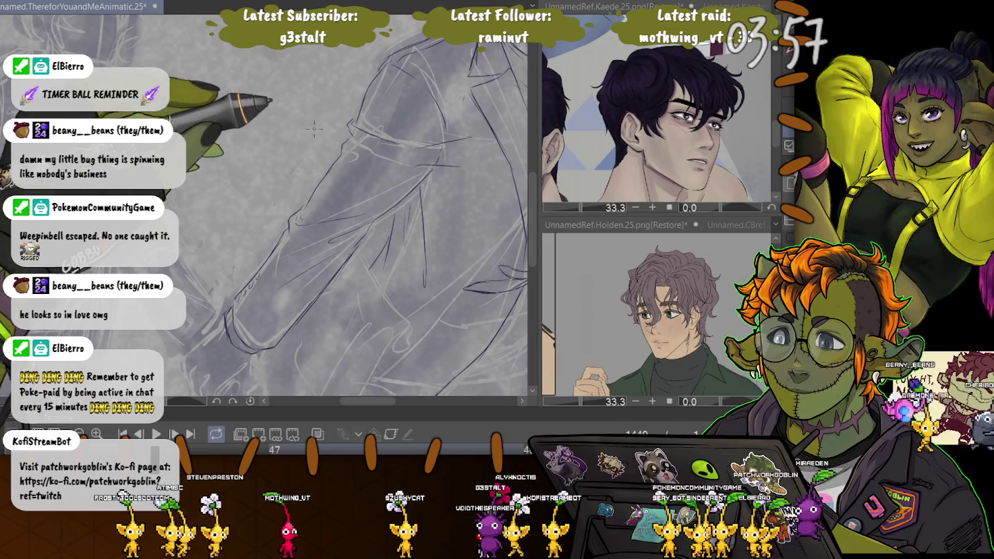
pyautogui.scroll(3, 325, 215)
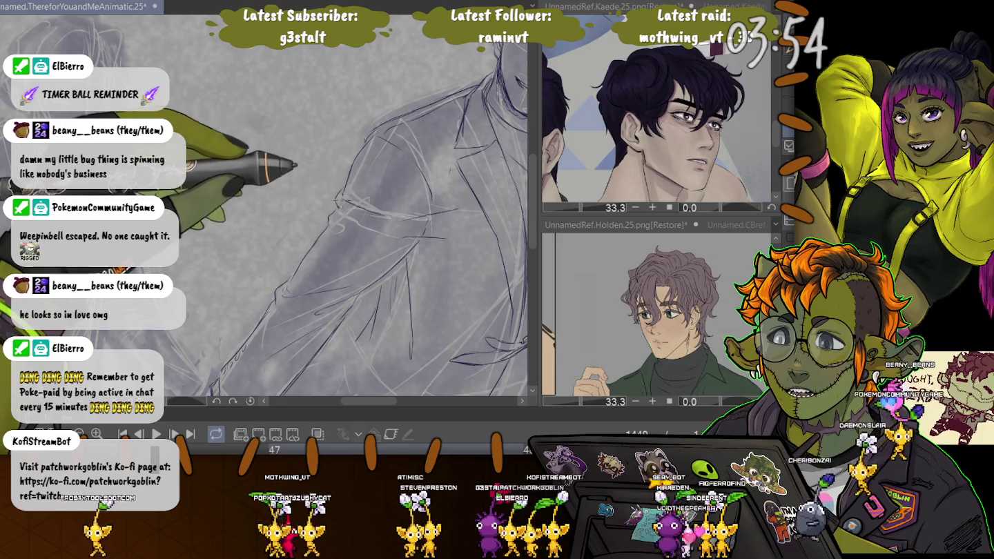
pyautogui.scroll(-3, 321, 135)
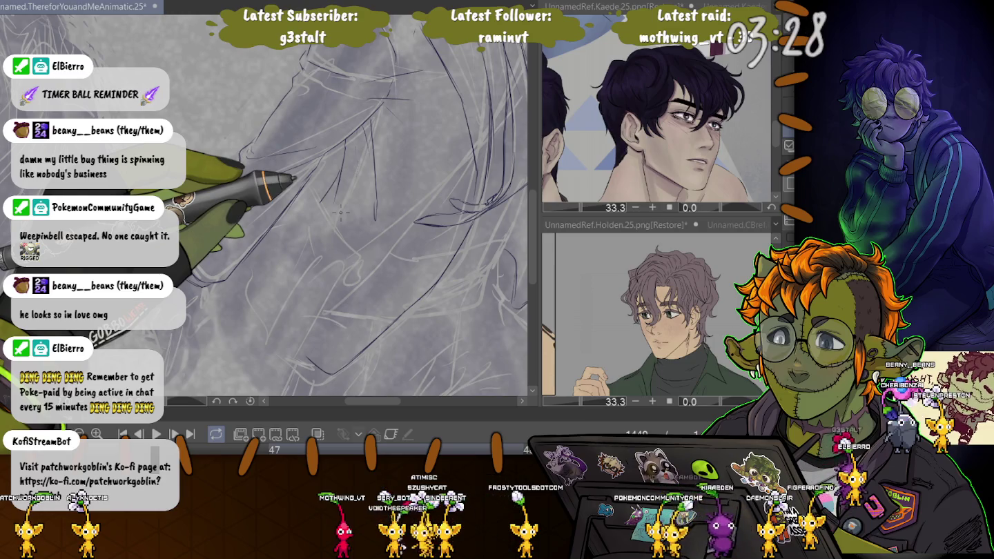
# Move in closer and follow the view along the arm sketch
pyautogui.moveTo(340, 212); pyautogui.dragTo(354, 201)
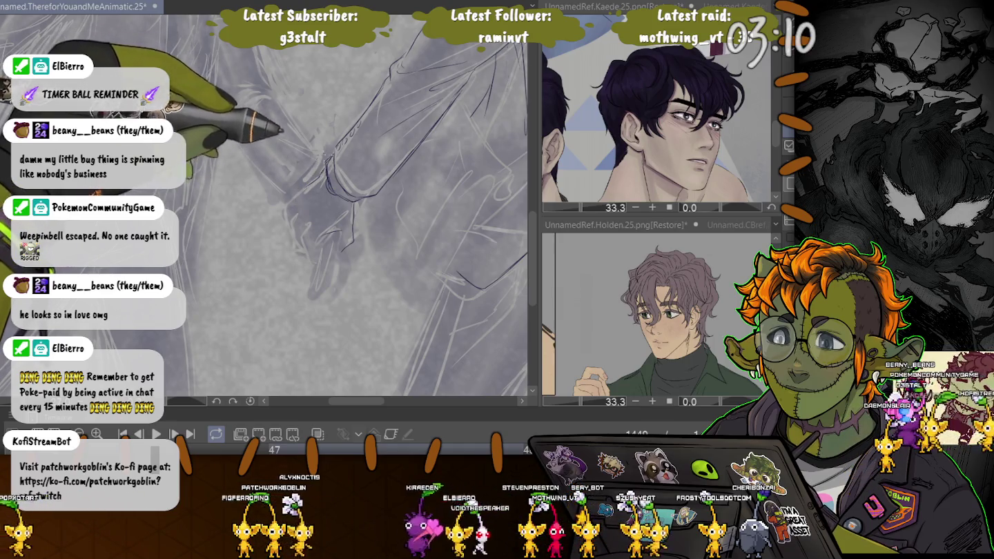
pyautogui.moveTo(324, 172); pyautogui.dragTo(208, 304)
pyautogui.moveTo(252, 232); pyautogui.dragTo(235, 211)
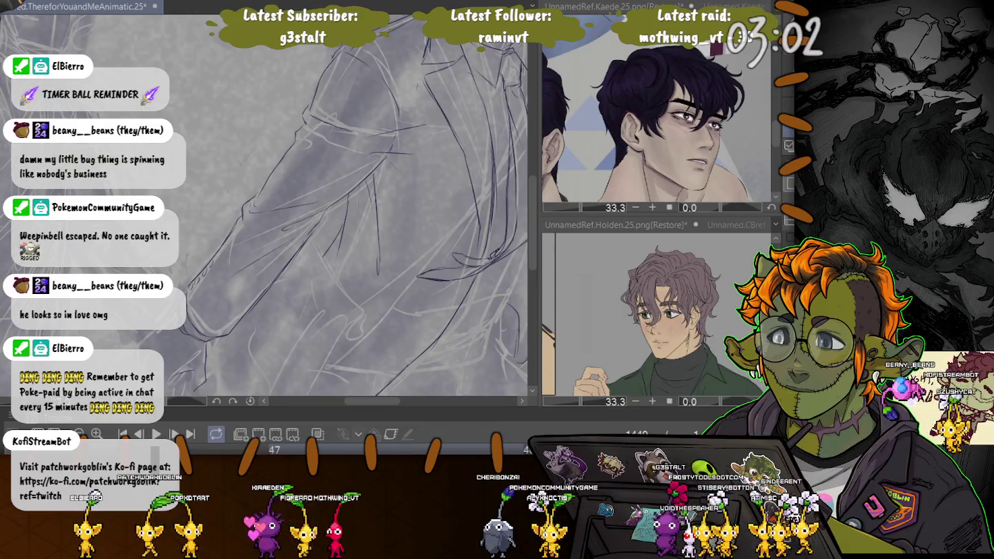
pyautogui.scroll(2, 324, 207)
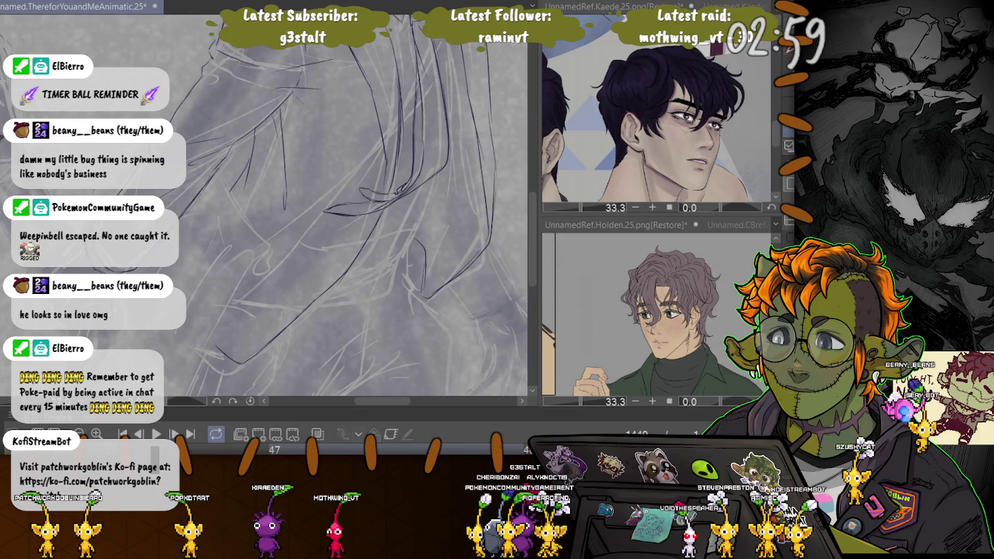
# Lasso part of the sleeve lines, nudge it slightly up-left, then deselect
pyautogui.scroll(3, 324, 207)
pyautogui.scroll(2, 325, 208)
pyautogui.scroll(-2, 324, 208)
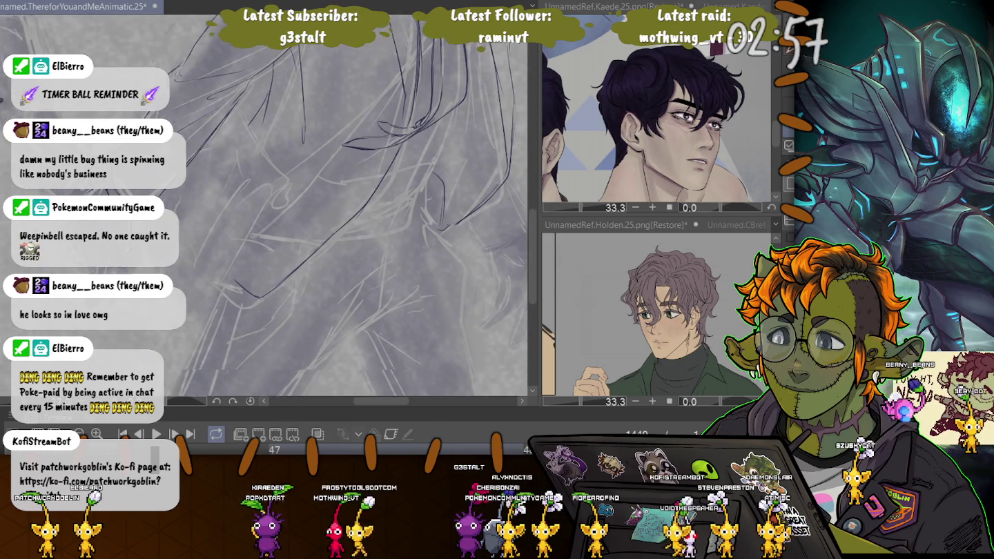
pyautogui.scroll(-3, 325, 207)
pyautogui.scroll(-1, 324, 207)
pyautogui.scroll(-1, 325, 207)
pyautogui.scroll(-1, 325, 208)
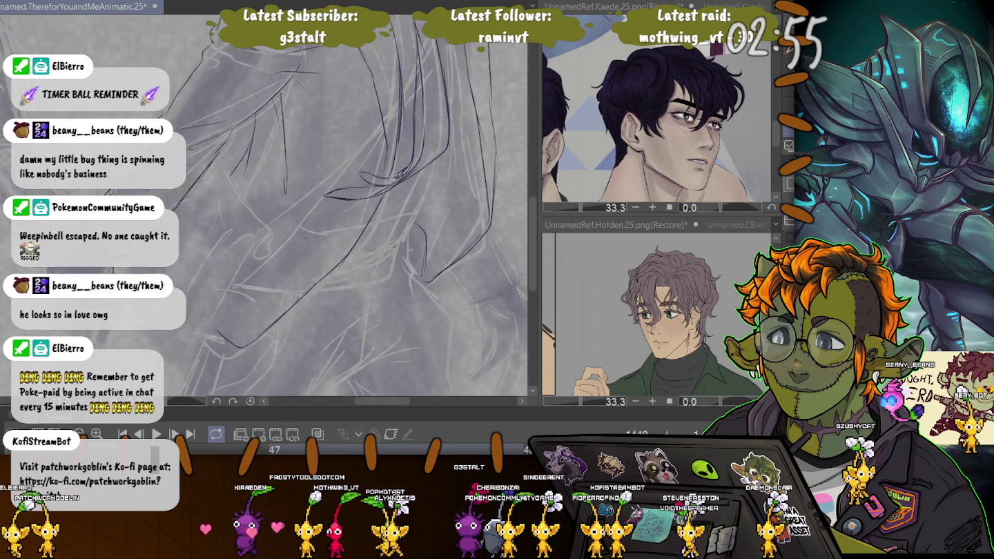
pyautogui.scroll(-1, 325, 207)
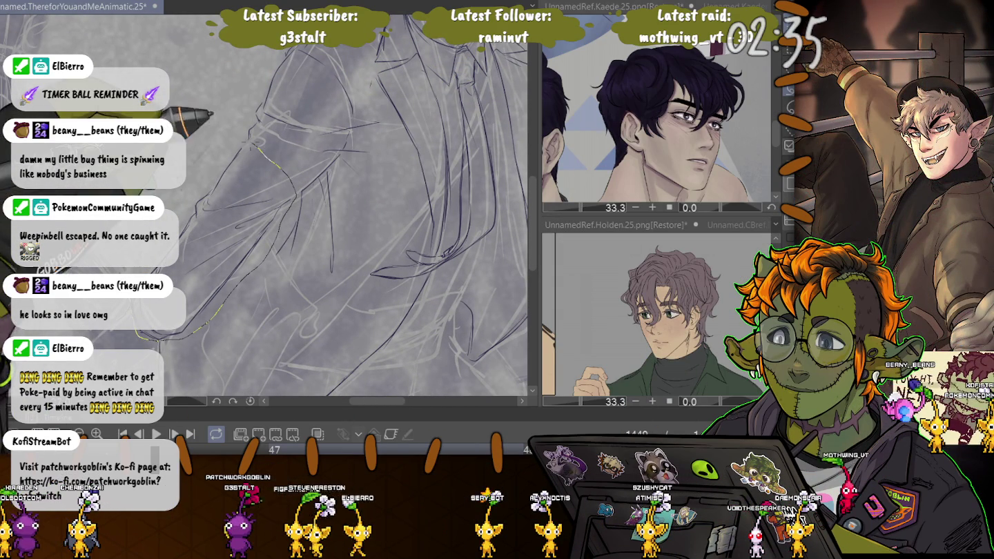
pyautogui.moveTo(249, 168); pyautogui.dragTo(165, 172)
pyautogui.hotkey('ctrl', 't')
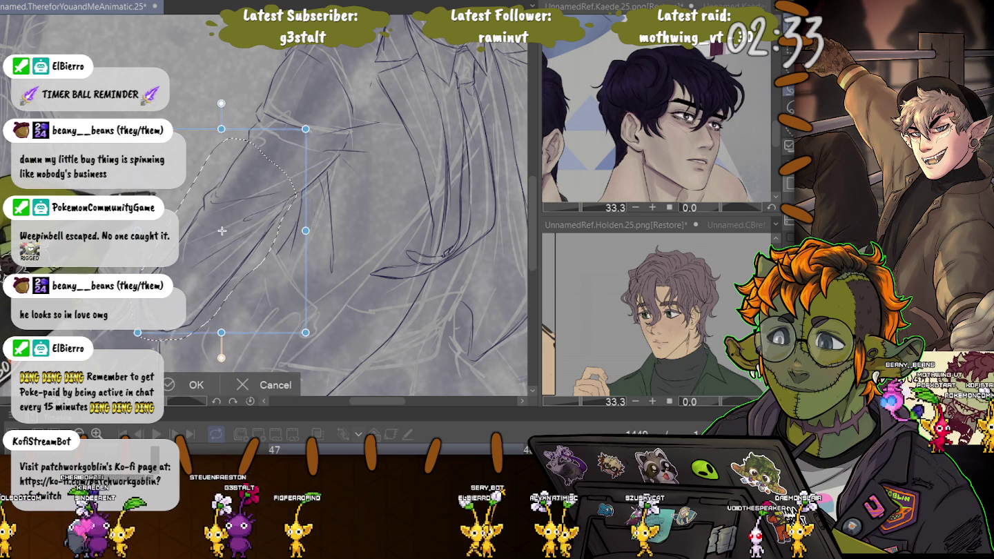
pyautogui.moveTo(221, 228); pyautogui.dragTo(221, 228)
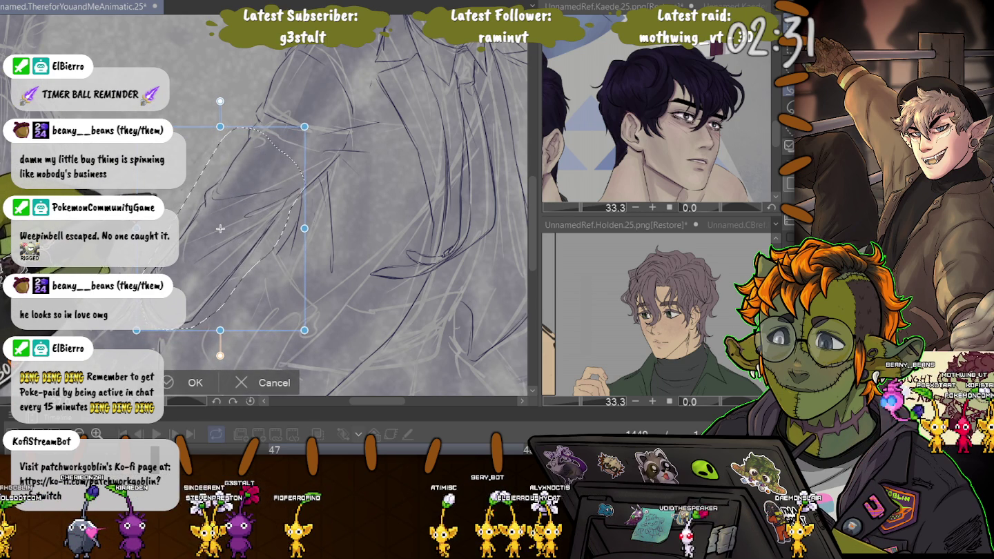
pyautogui.press('Return')
pyautogui.hotkey('ctrl', 'd')
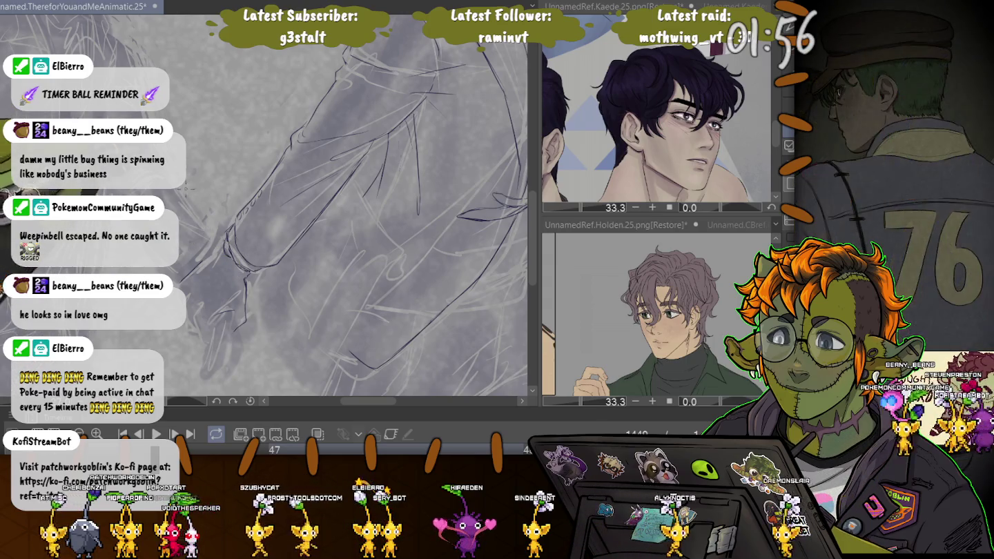
# Rotate the view and draw the cuff and hand lines at the sleeve's end
pyautogui.moveTo(238, 266); pyautogui.dragTo(228, 217)
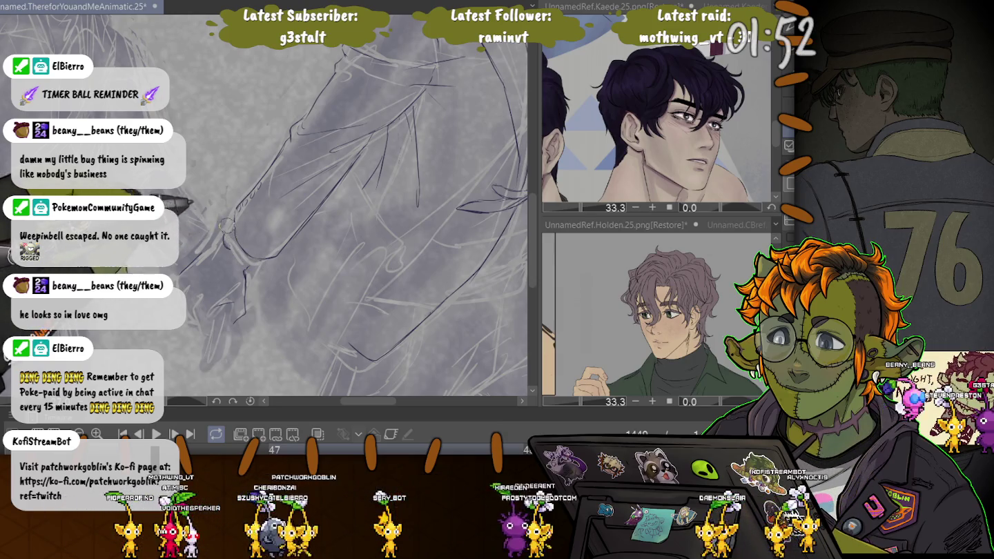
pyautogui.moveTo(233, 228); pyautogui.dragTo(244, 265)
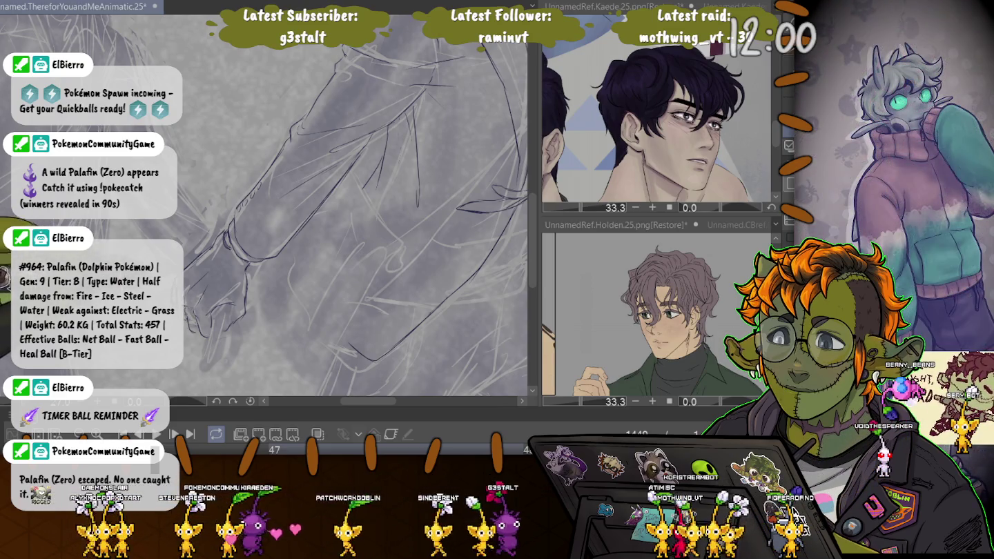
# Zoom in and sketch the bag and its handle in the man's hand
pyautogui.scroll(3, 330, 205)
pyautogui.scroll(3, 330, 205)
pyautogui.scroll(3, 330, 205)
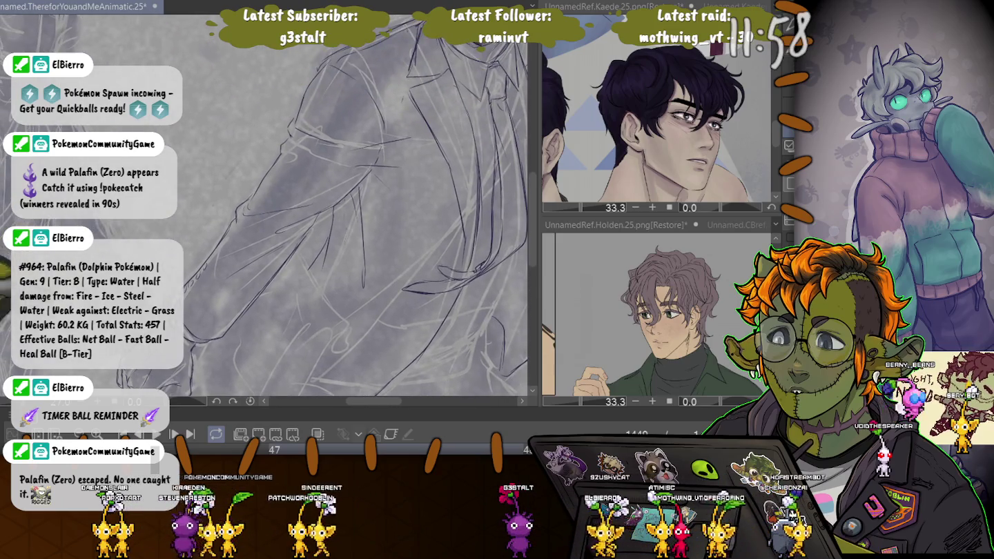
pyautogui.scroll(-3, 656, 124)
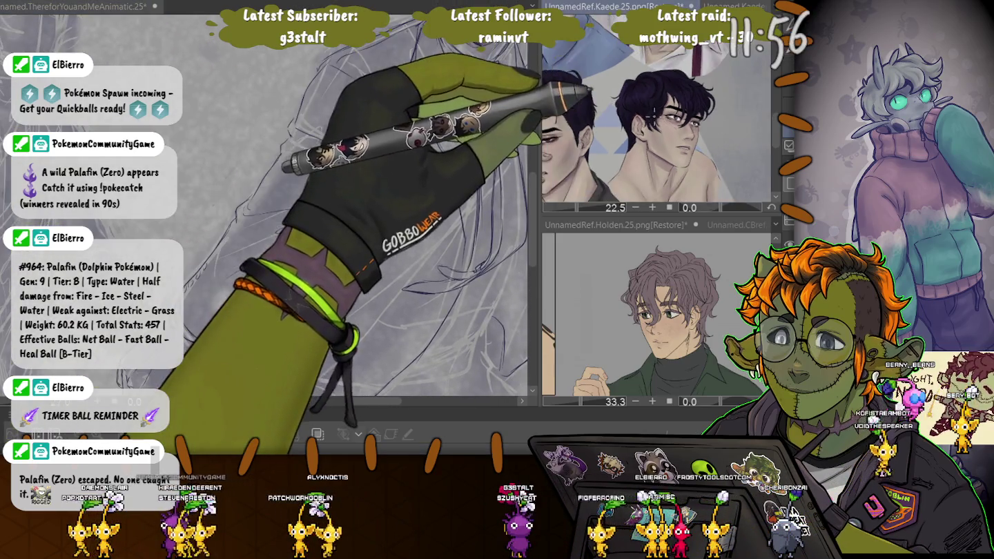
pyautogui.scroll(3, 655, 124)
pyautogui.scroll(1, 655, 124)
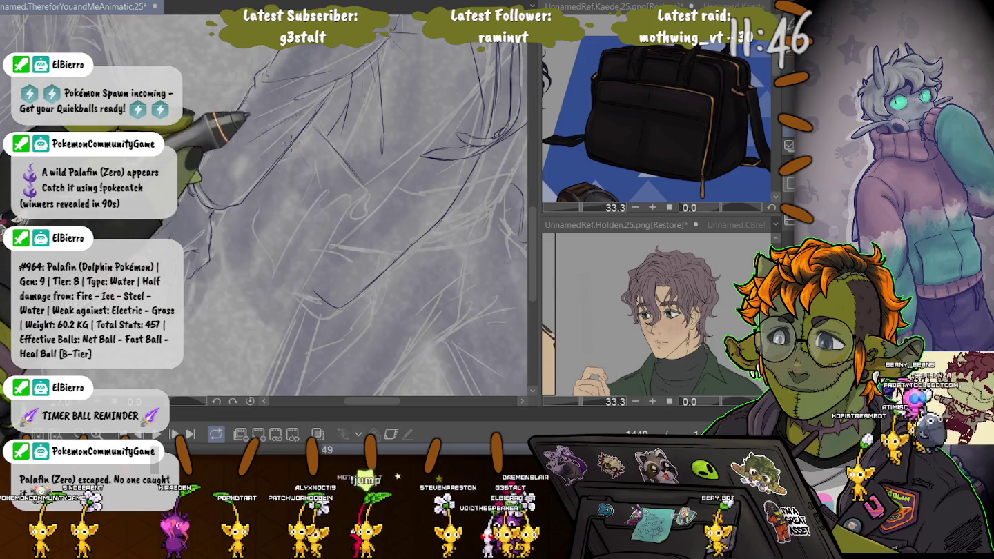
pyautogui.moveTo(299, 153); pyautogui.dragTo(320, 196)
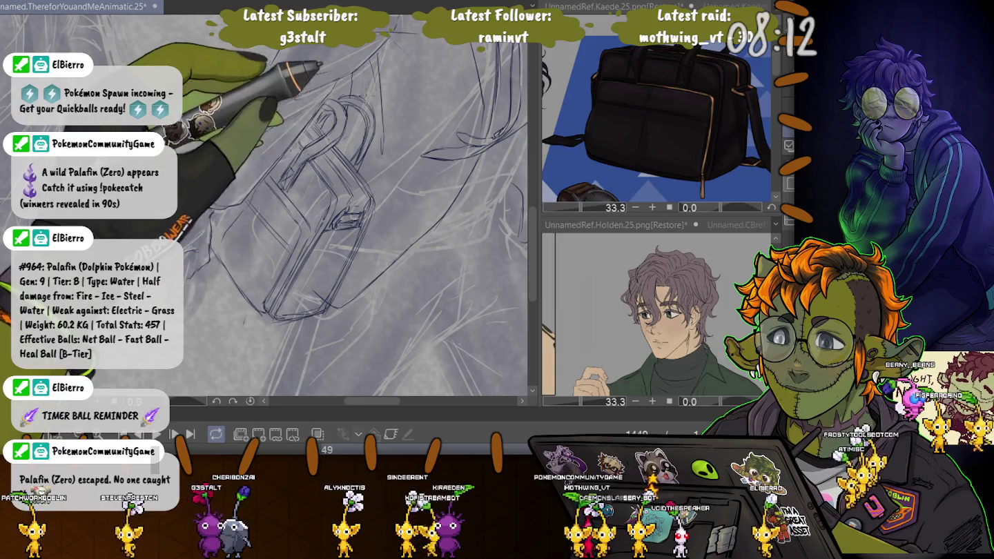
# Pan up past the coat to bring the smiling face into view
pyautogui.moveTo(324, 193); pyautogui.dragTo(241, 262)
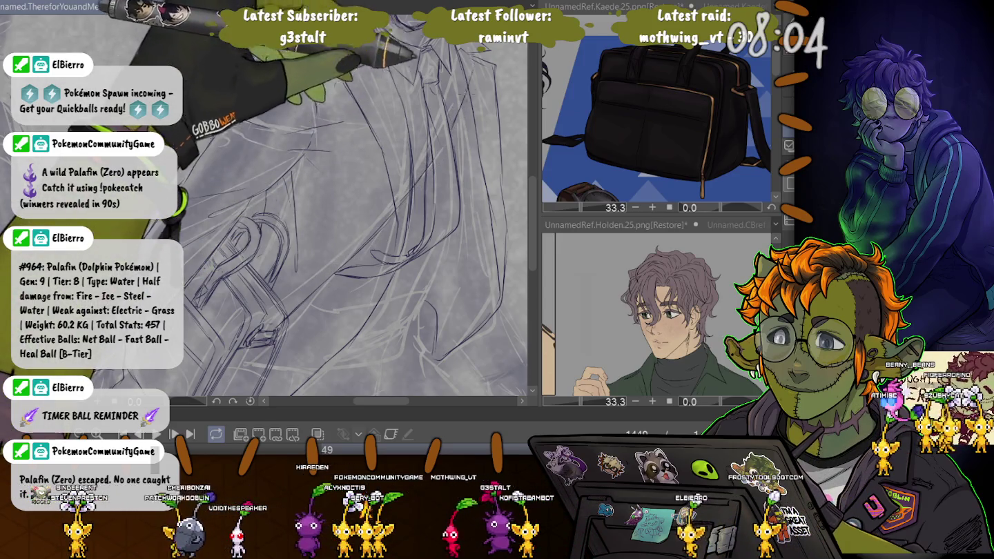
pyautogui.moveTo(296, 52); pyautogui.dragTo(380, 145)
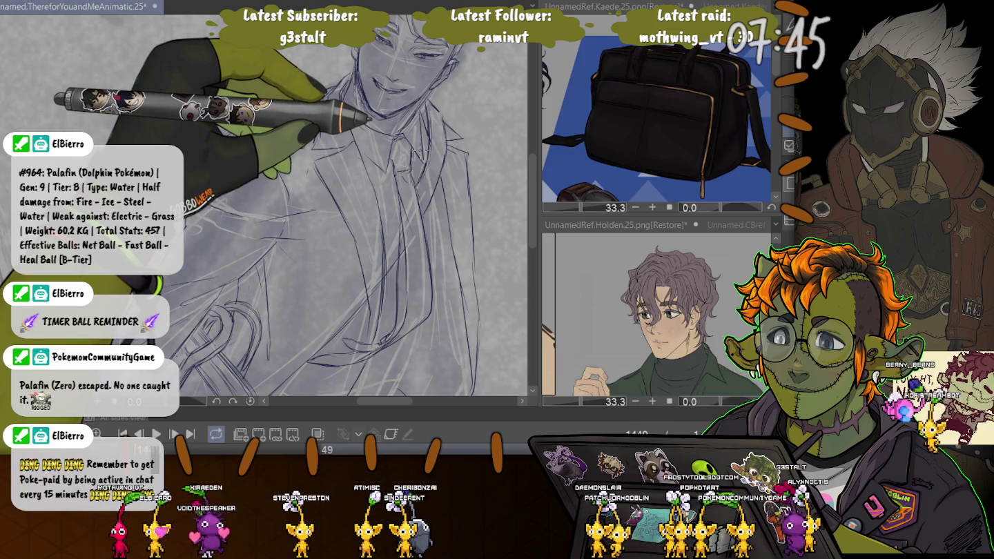
pyautogui.scroll(-3, 263, 208)
# Redraw the coat's lapel and front edge above the bag in darker lines
pyautogui.scroll(-2, 263, 207)
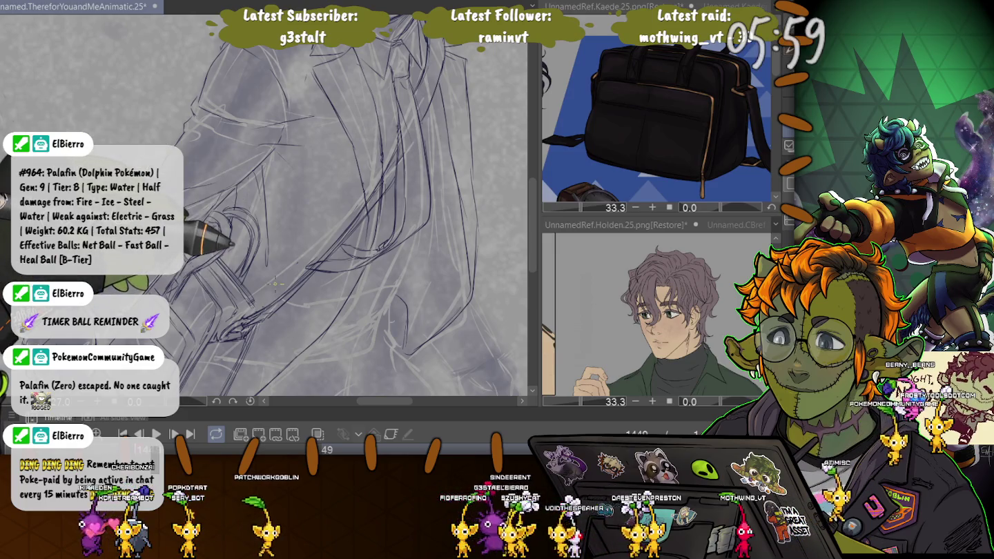
pyautogui.scroll(2, 290, 233)
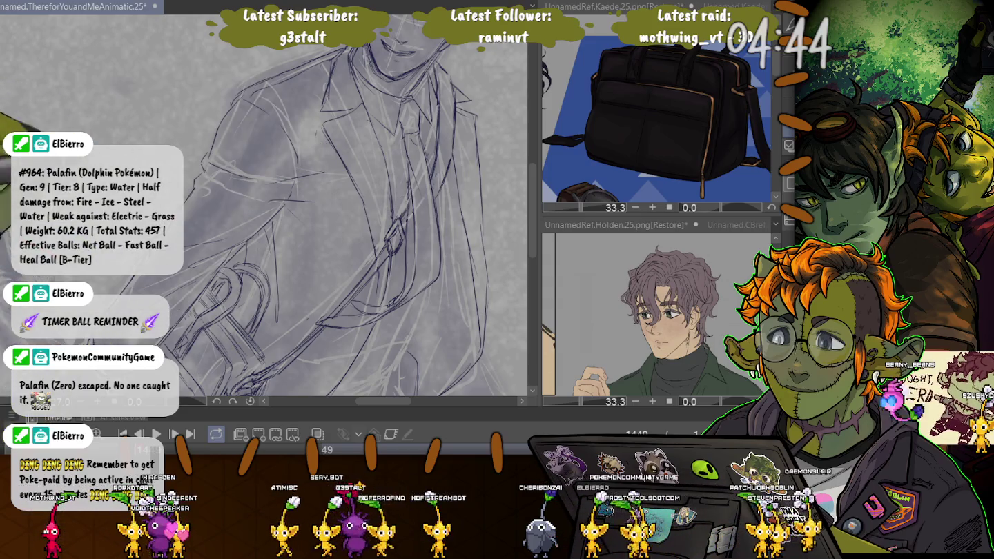
# Reposition the view and draw new hair strands on the figure
pyautogui.moveTo(331, 227); pyautogui.dragTo(313, 215)
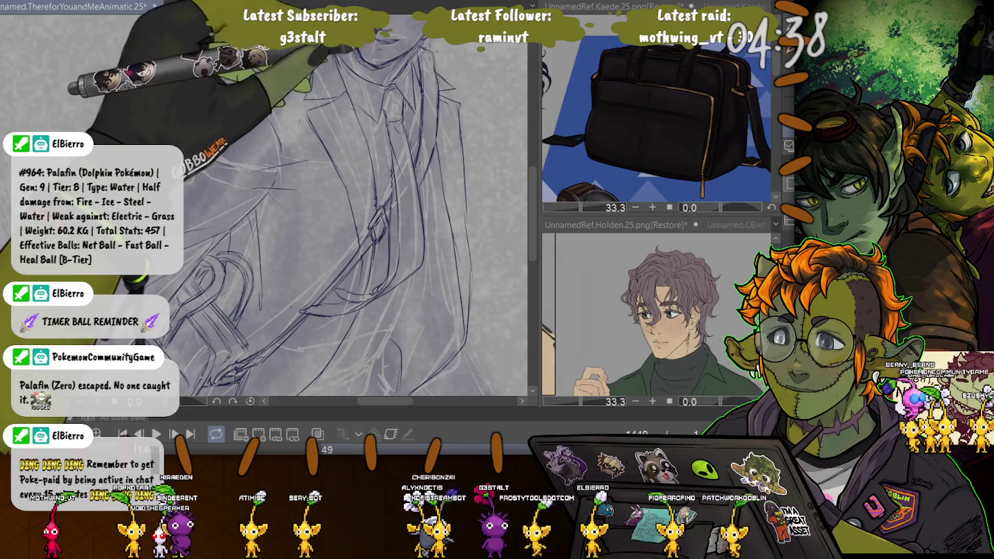
pyautogui.moveTo(331, 228); pyautogui.dragTo(262, 208)
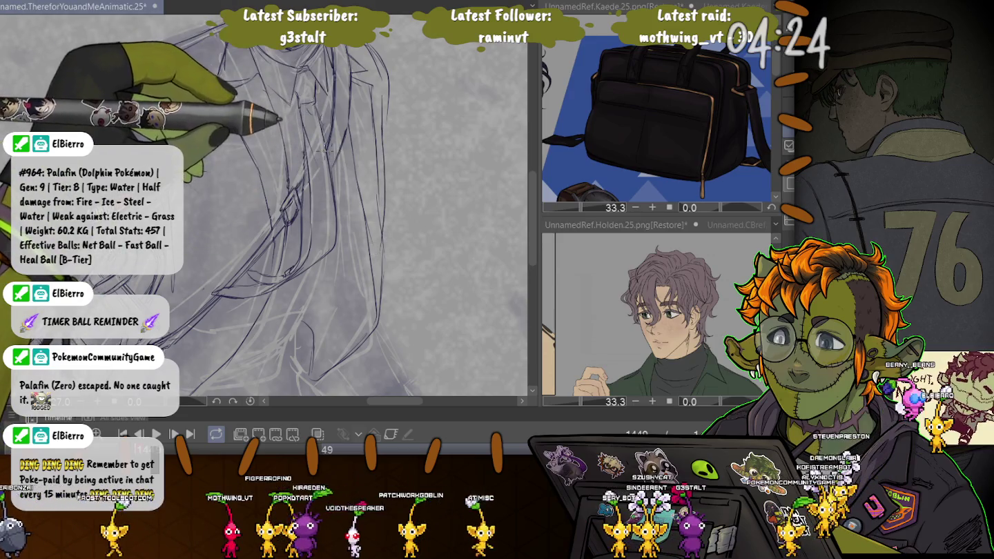
pyautogui.moveTo(378, 303); pyautogui.dragTo(387, 104)
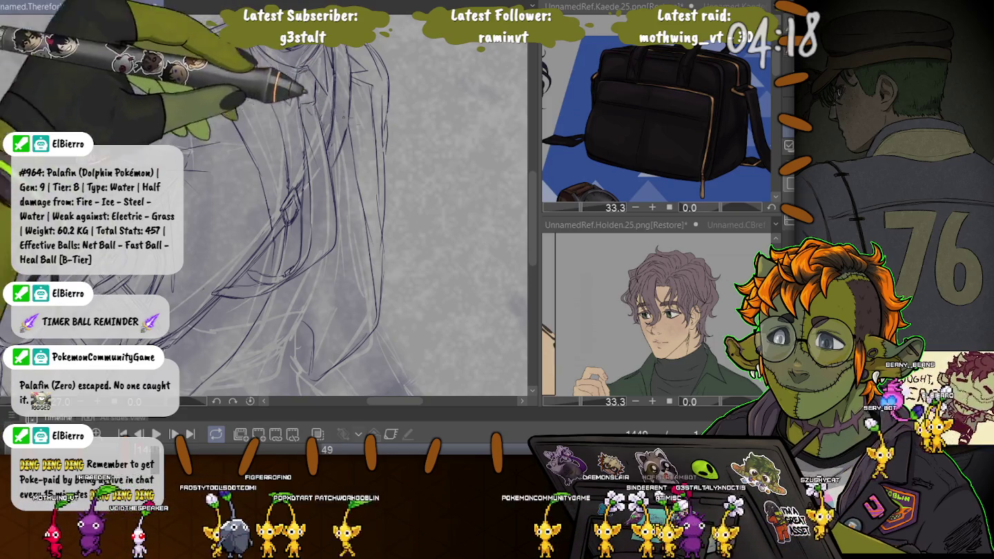
# Tighten the coat's front folds running down toward the bag with darker lines
pyautogui.scroll(-5, 387, 128)
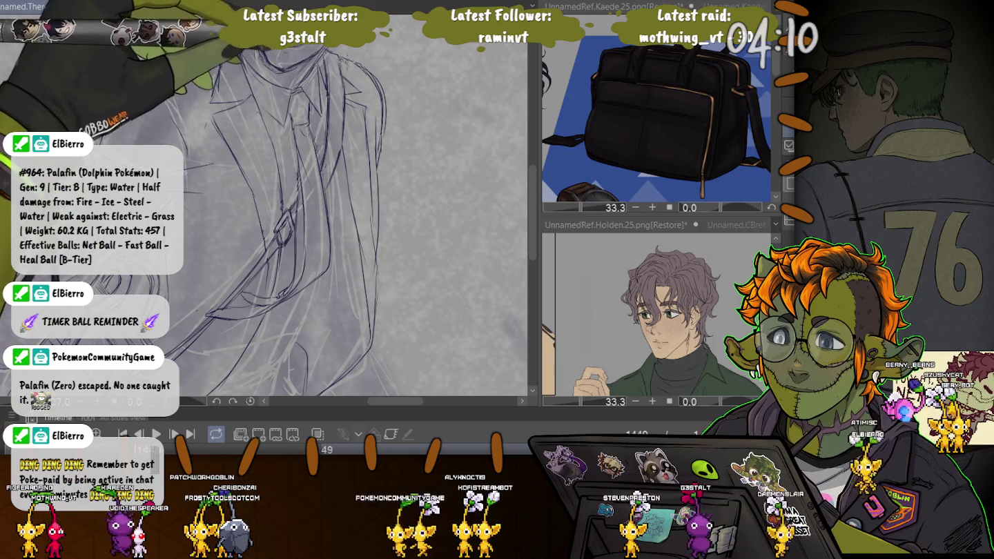
pyautogui.scroll(-5, 276, 208)
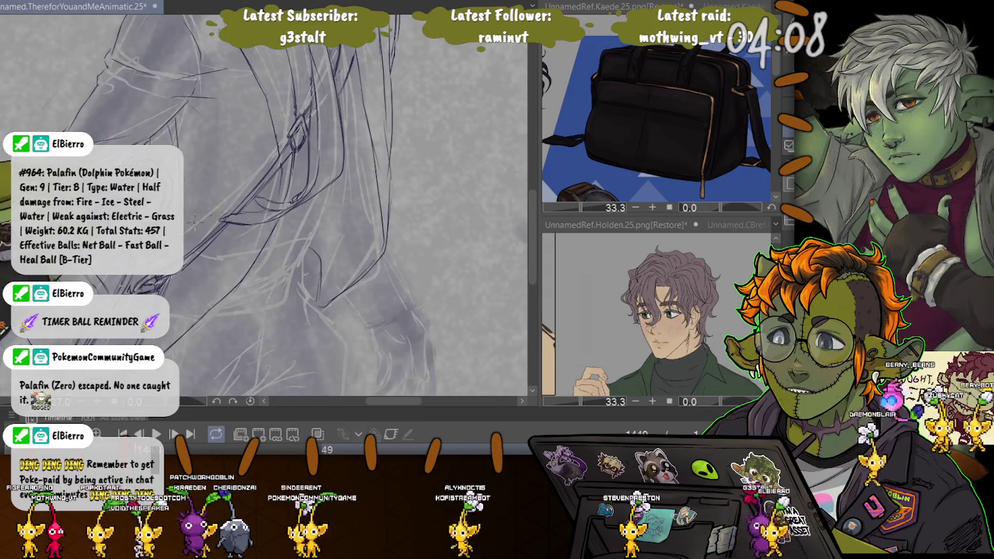
pyautogui.scroll(-3, 276, 208)
pyautogui.scroll(3, 308, 207)
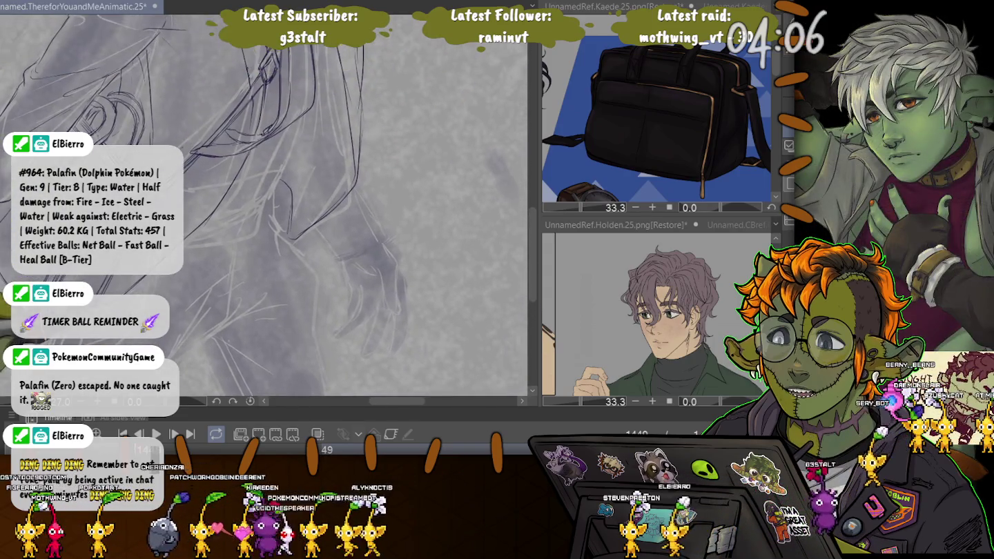
pyautogui.scroll(3, 308, 207)
pyautogui.scroll(2, 308, 206)
pyautogui.scroll(2, 308, 206)
pyautogui.scroll(-2, 308, 206)
pyautogui.scroll(-2, 307, 206)
pyautogui.scroll(-2, 308, 206)
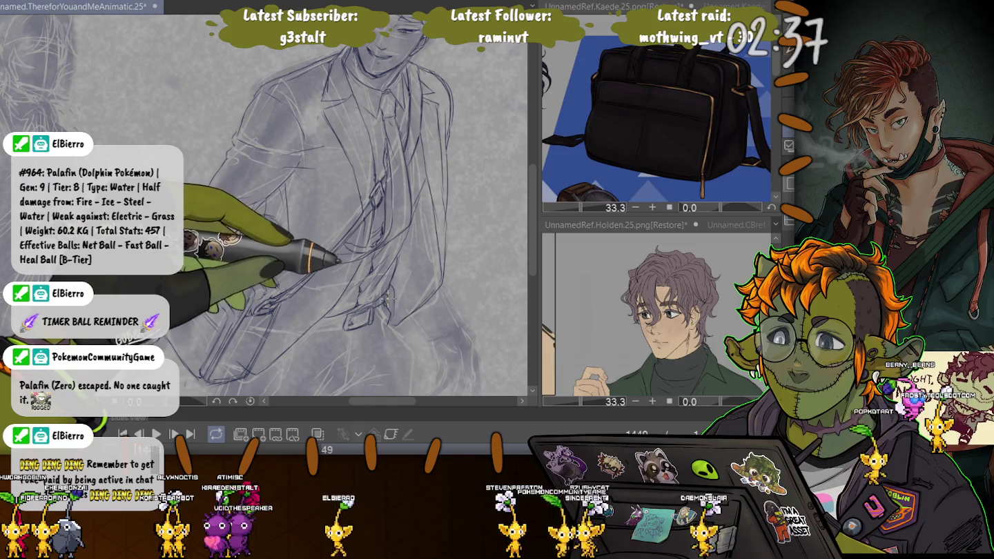
# Rotate the canvas and ink the gripping hand, bag handle and surrounding coat folds
pyautogui.moveTo(338, 283); pyautogui.dragTo(282, 232)
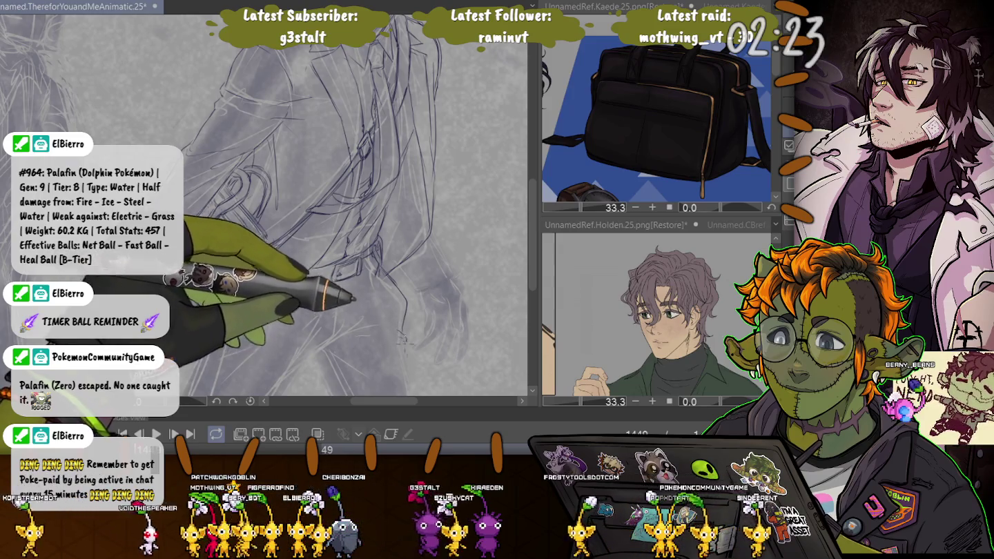
pyautogui.scroll(-5, 399, 244)
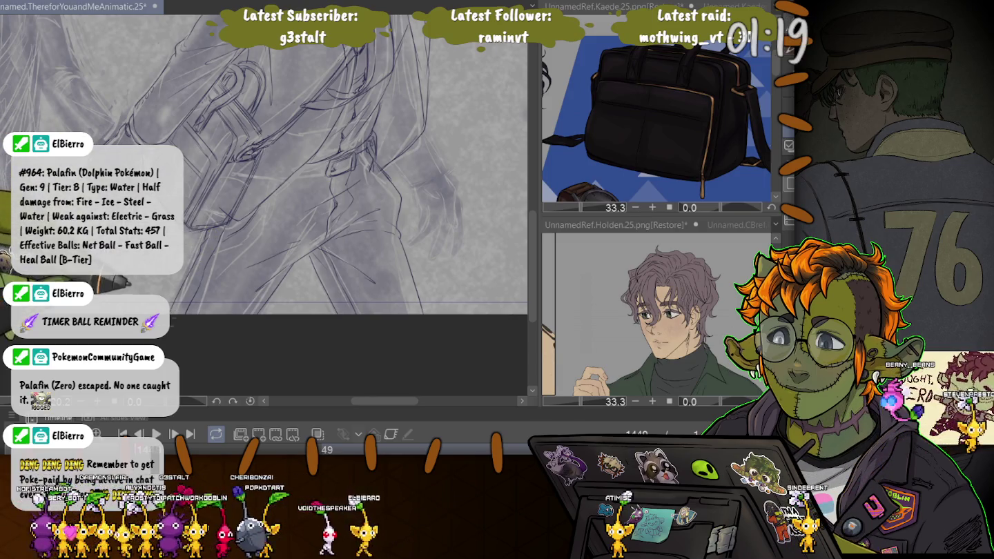
pyautogui.scroll(2, 269, 194)
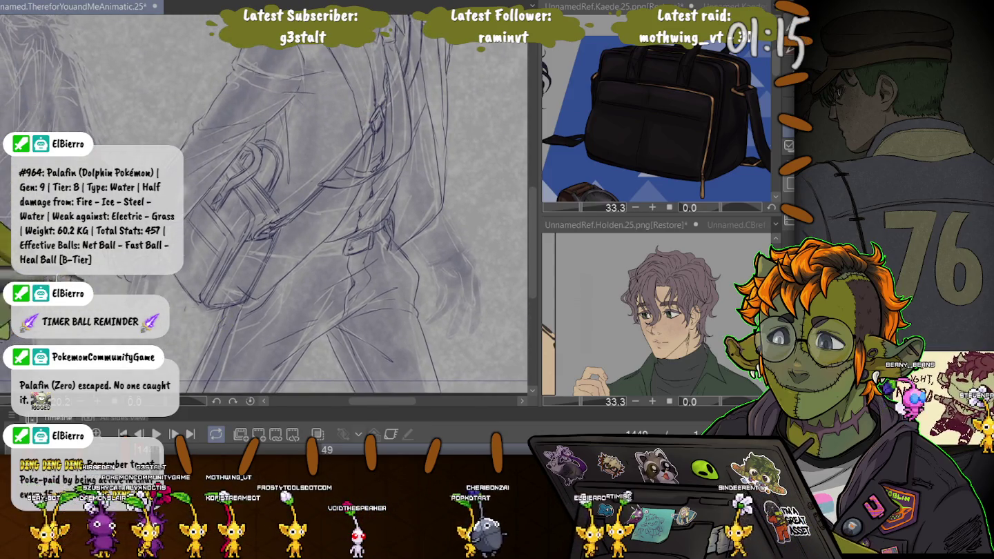
pyautogui.scroll(-2, 189, 250)
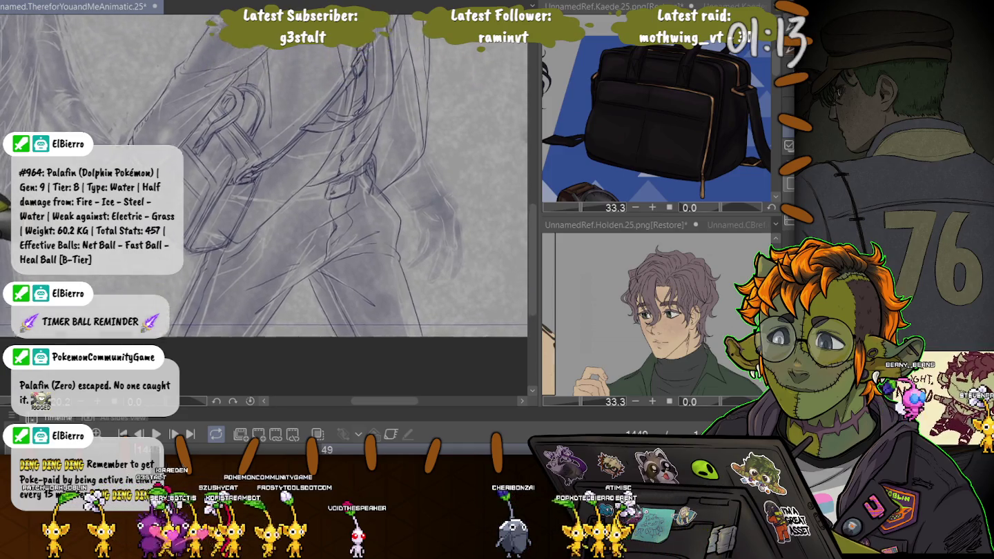
pyautogui.scroll(3, 262, 207)
pyautogui.scroll(3, 262, 207)
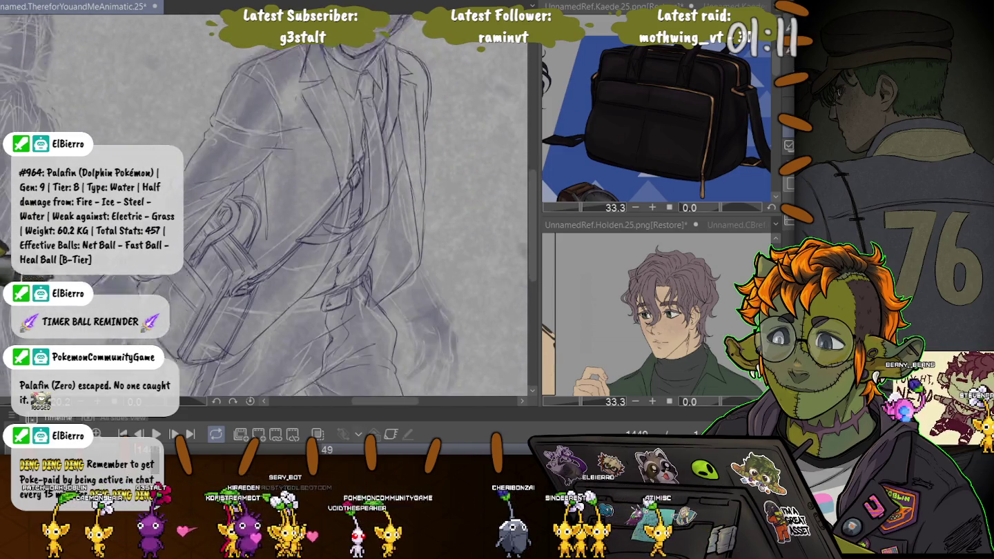
pyautogui.scroll(-1, 276, 207)
pyautogui.scroll(-1, 277, 207)
pyautogui.scroll(-1, 277, 208)
pyautogui.scroll(-3, 262, 208)
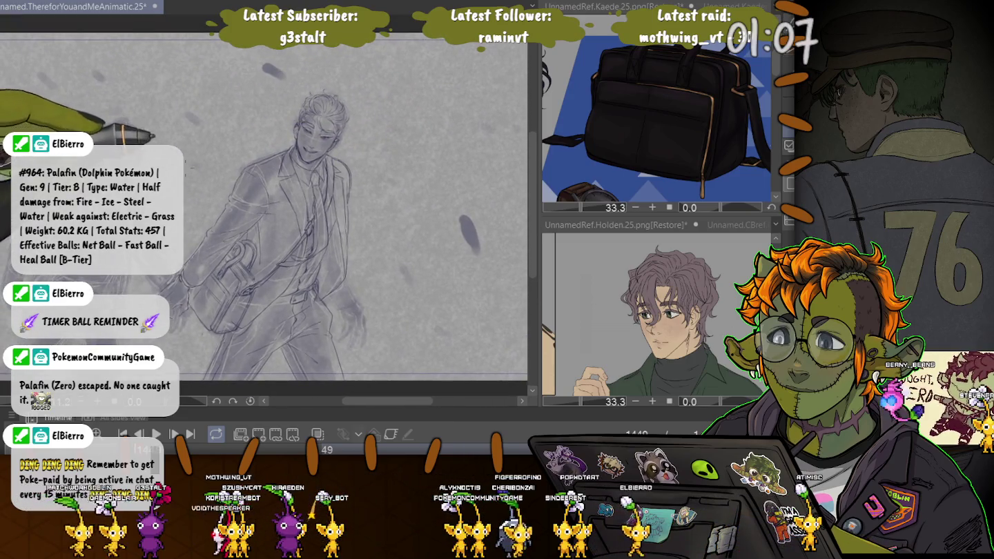
pyautogui.scroll(2, 424, 233)
pyautogui.scroll(3, 424, 232)
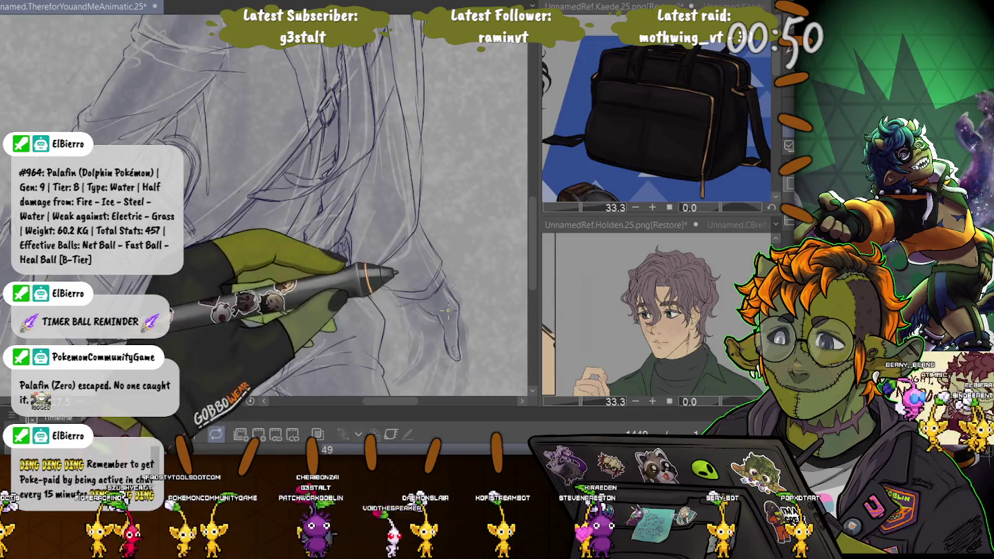
# Scroll down the canvas to bring the man's hanging hand into view
pyautogui.scroll(-3, 447, 311)
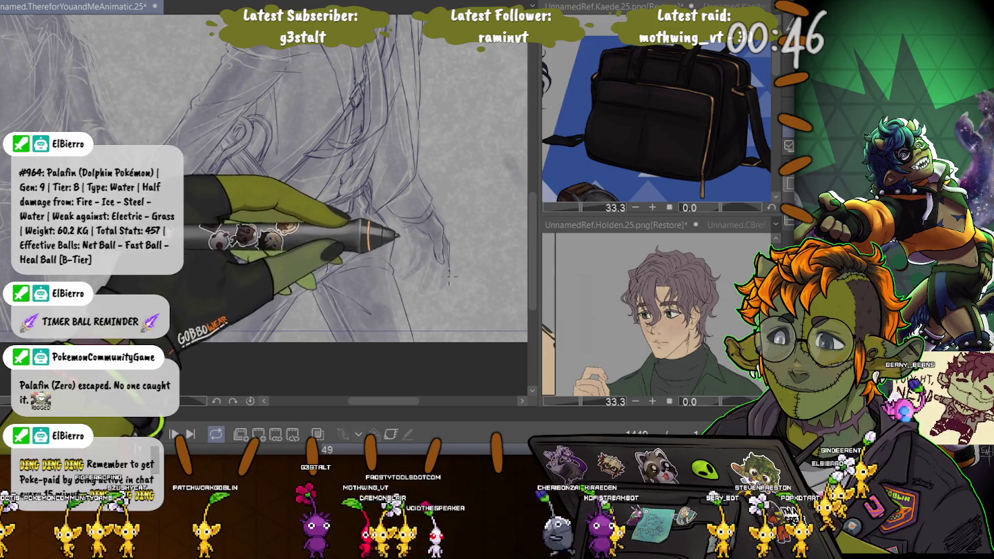
pyautogui.scroll(-2, 449, 274)
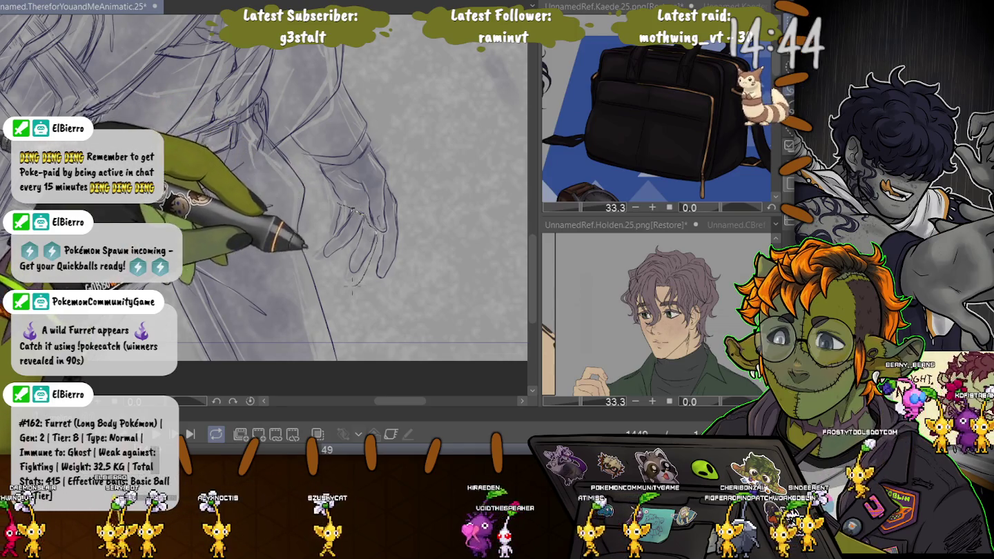
pyautogui.moveTo(342, 205); pyautogui.dragTo(321, 205)
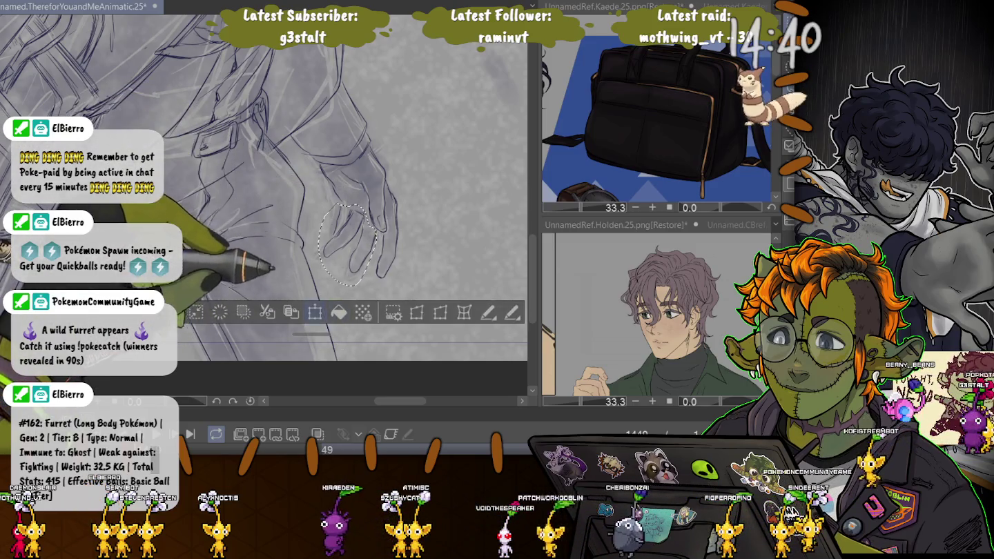
pyautogui.hotkey('ctrl', 't')
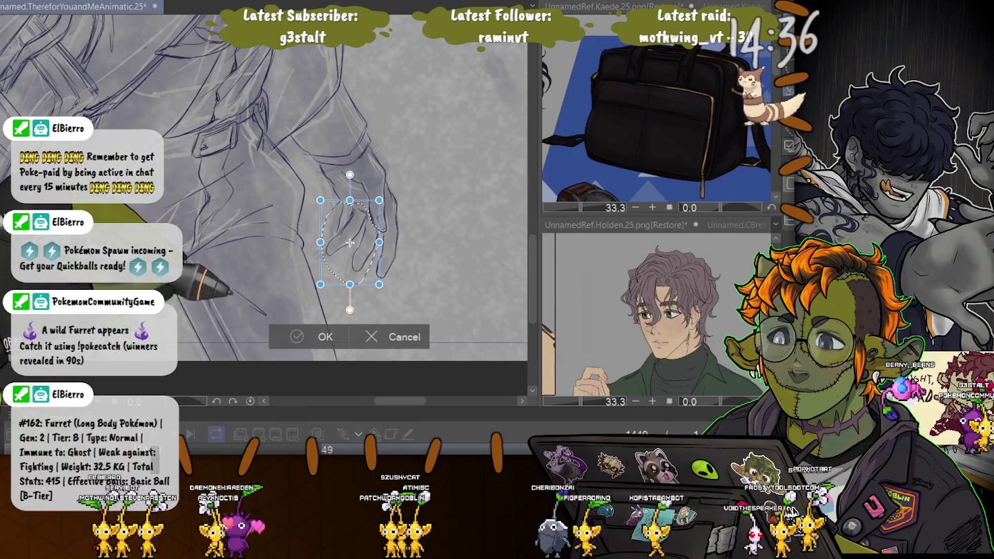
pyautogui.press('Return')
pyautogui.hotkey('ctrl', 'd')
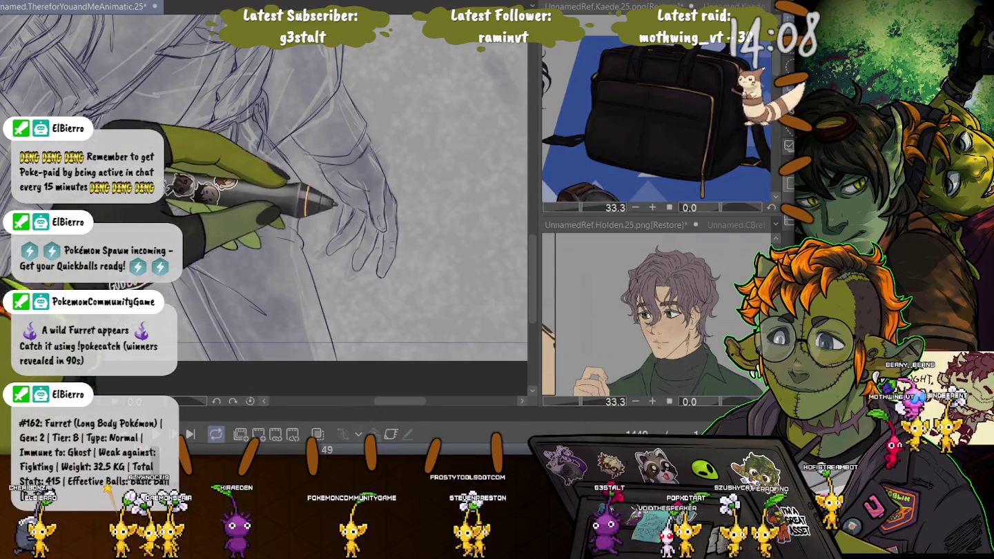
# Shrink the lasso-selected hand slightly and nudge it upward, then deselect
pyautogui.moveTo(392, 199); pyautogui.dragTo(339, 304)
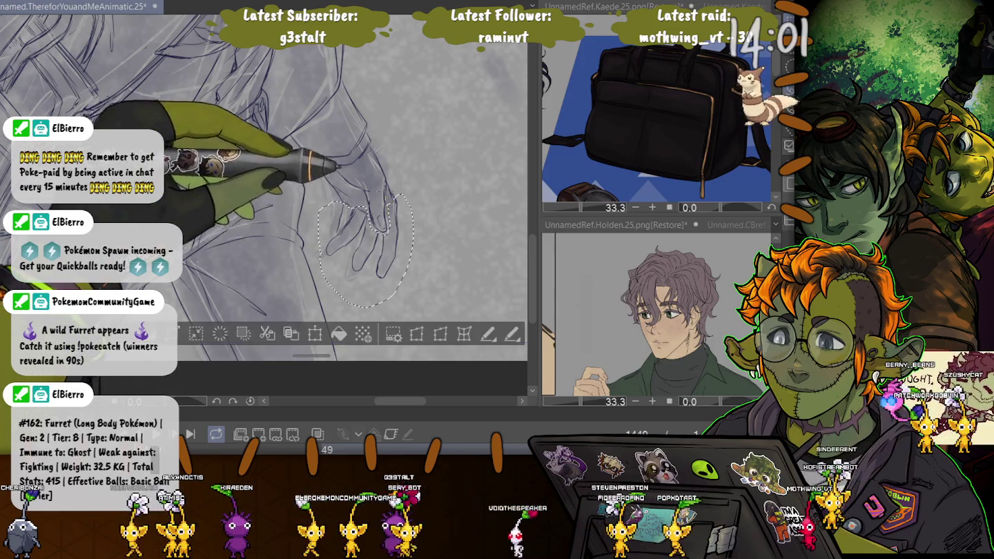
pyautogui.hotkey('ctrl', 't')
pyautogui.moveTo(366, 309); pyautogui.dragTo(363, 299)
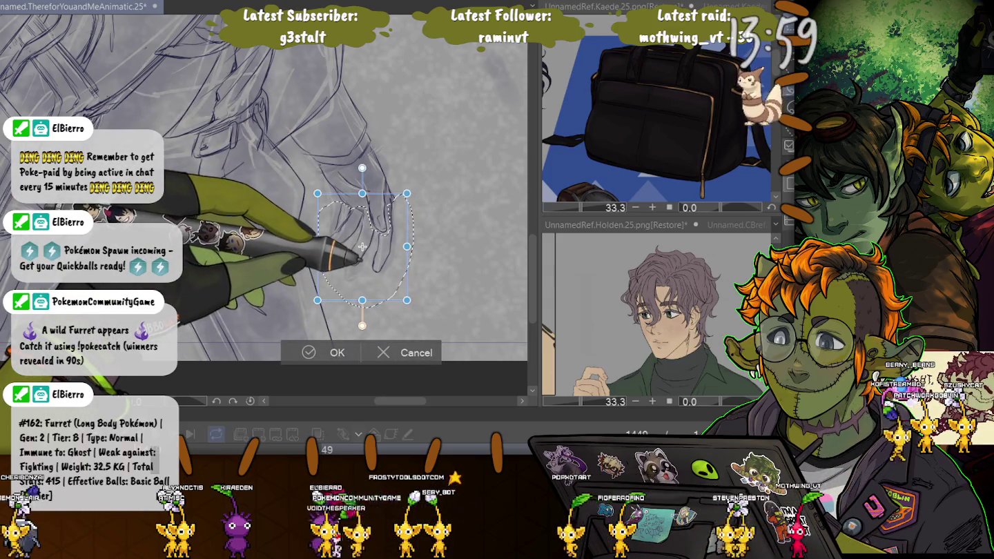
pyautogui.moveTo(363, 246); pyautogui.dragTo(363, 244)
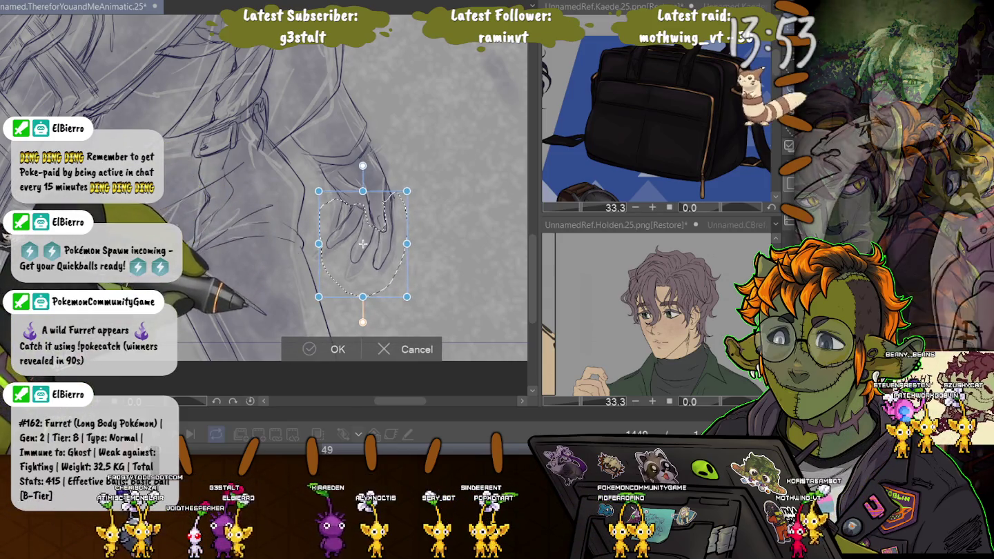
pyautogui.press('Return')
pyautogui.hotkey('ctrl', 'd')
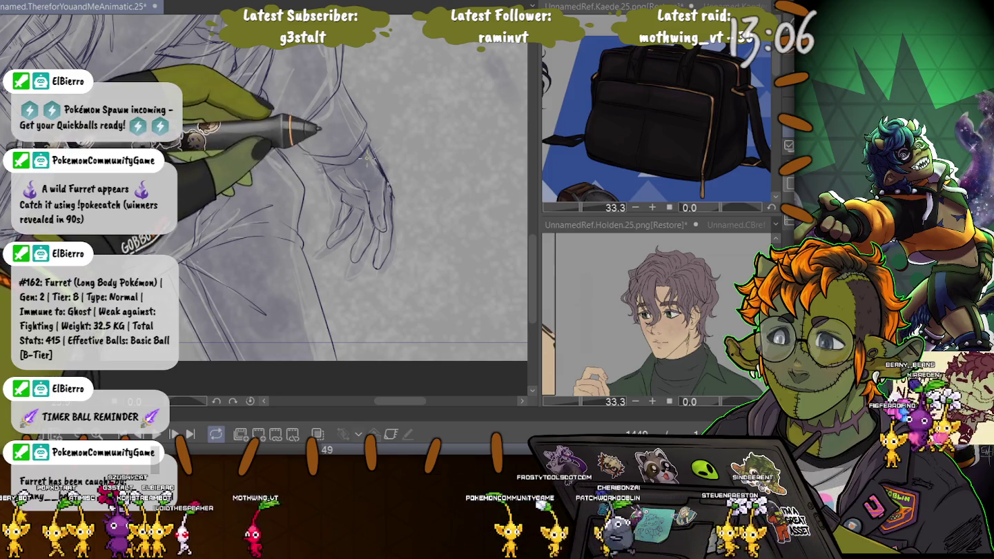
# Zoom out and pan to show the whole suited figure
pyautogui.hotkey('ctrl', '-')
pyautogui.moveTo(207, 303); pyautogui.dragTo(249, 366)
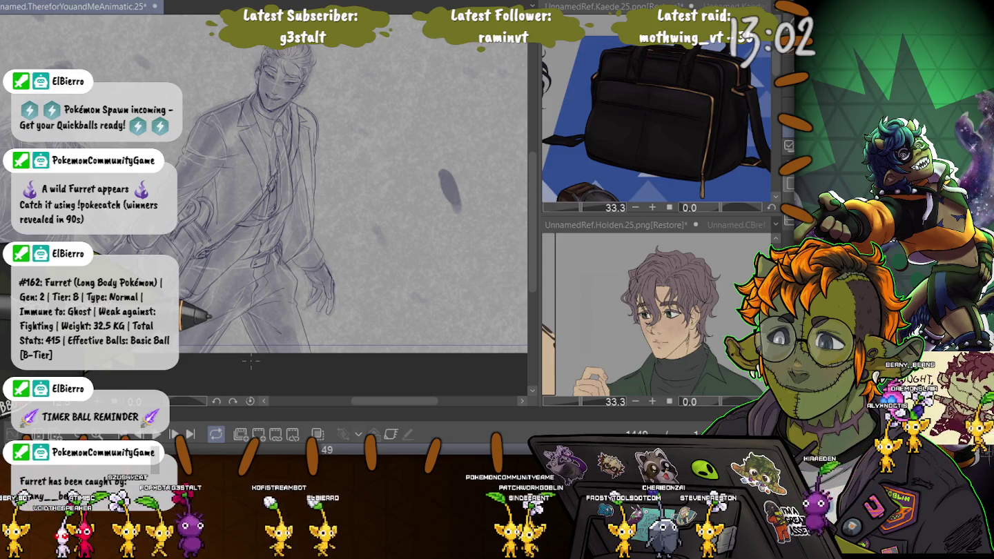
pyautogui.scroll(3, 297, 262)
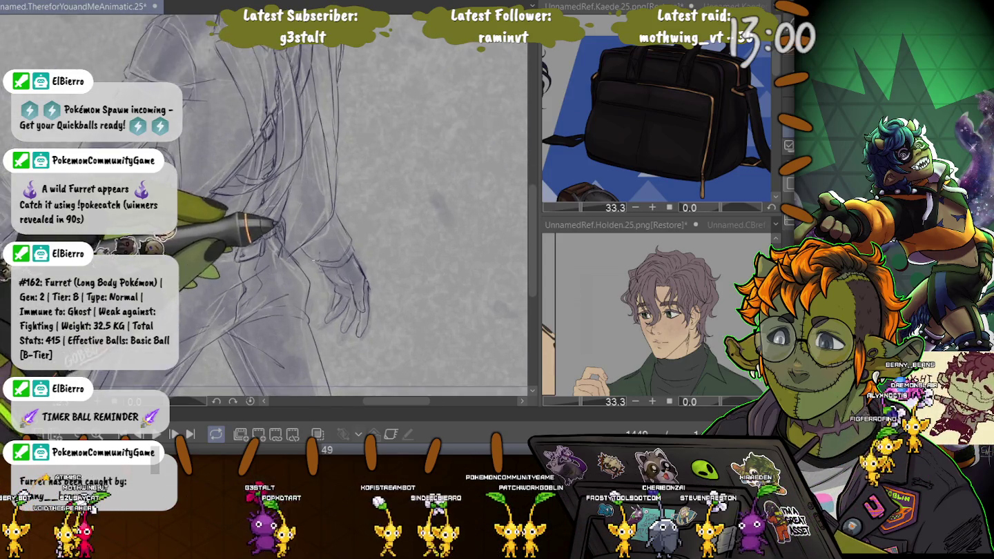
pyautogui.scroll(3, 297, 263)
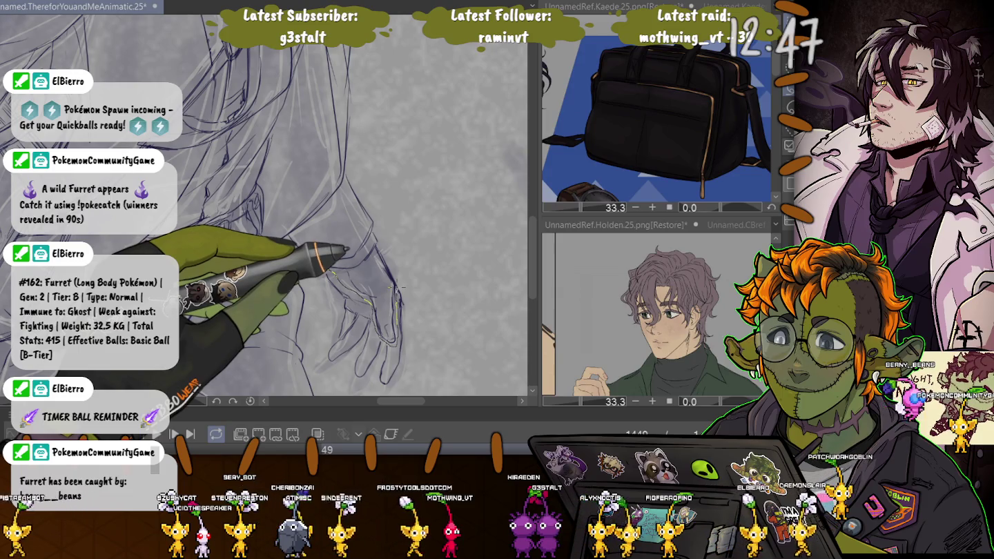
# Reselect the hand together with the wrist, transform it again, and fit the figure in view
pyautogui.moveTo(397, 254); pyautogui.dragTo(319, 376)
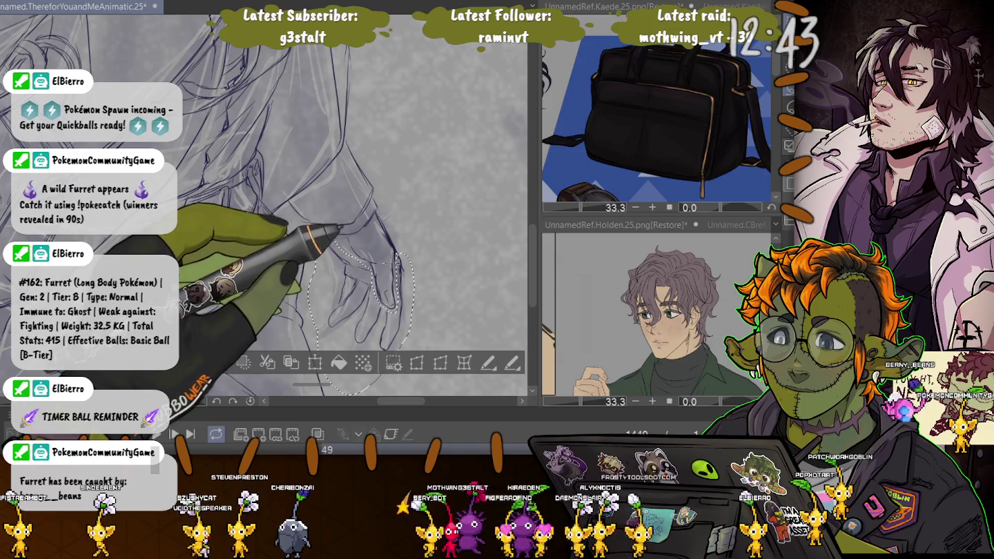
pyautogui.moveTo(394, 265); pyautogui.dragTo(419, 276)
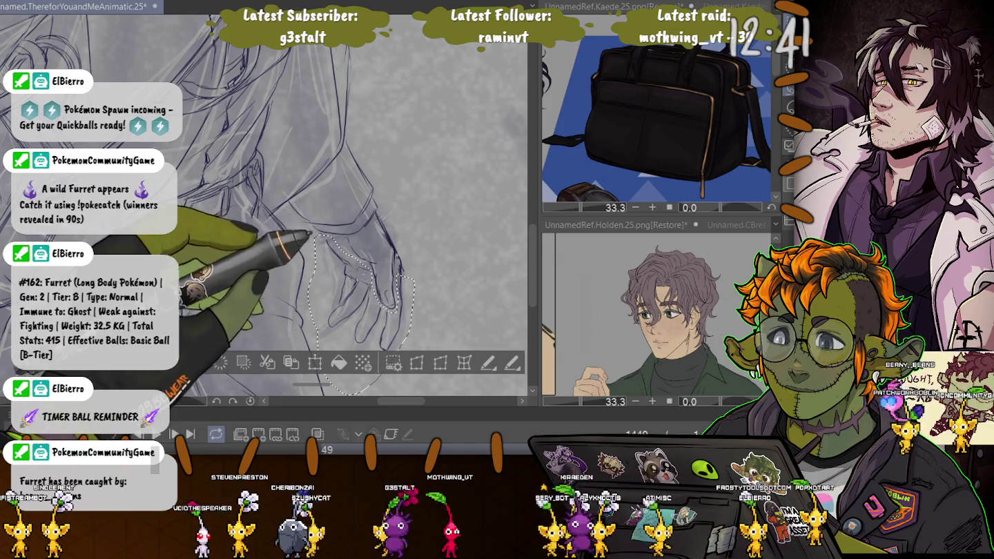
pyautogui.click(315, 364)
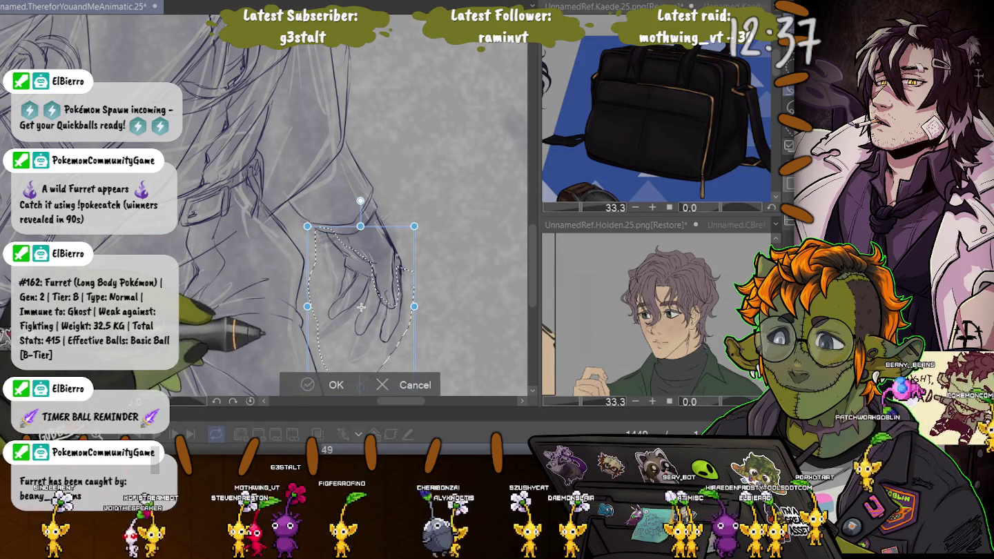
pyautogui.press('Return')
pyautogui.hotkey('ctrl', '0')
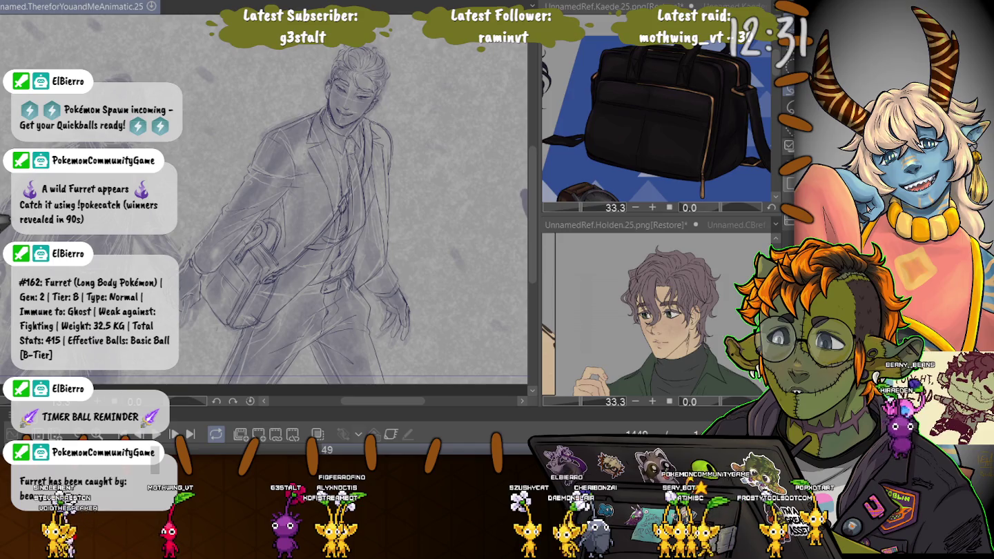
# Reselect the hand area, transform it once more, and clear the selection
pyautogui.scroll(5, 408, 326)
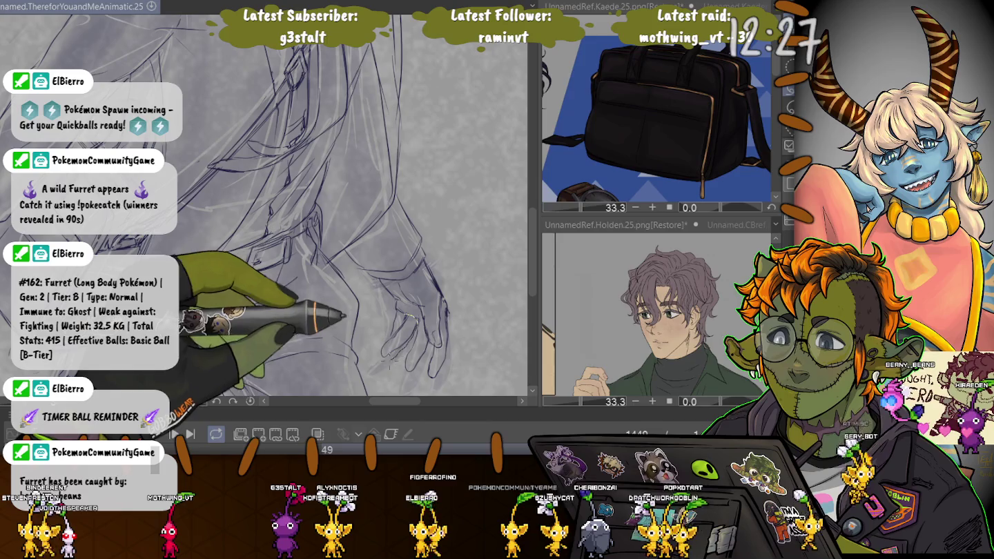
pyautogui.moveTo(415, 316); pyautogui.dragTo(383, 349)
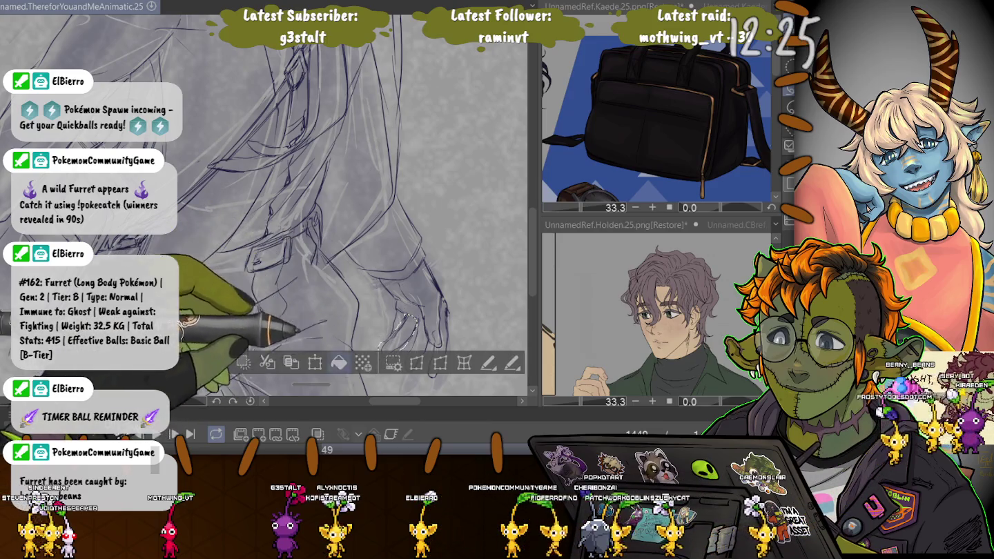
pyautogui.hotkey('ctrl', 't')
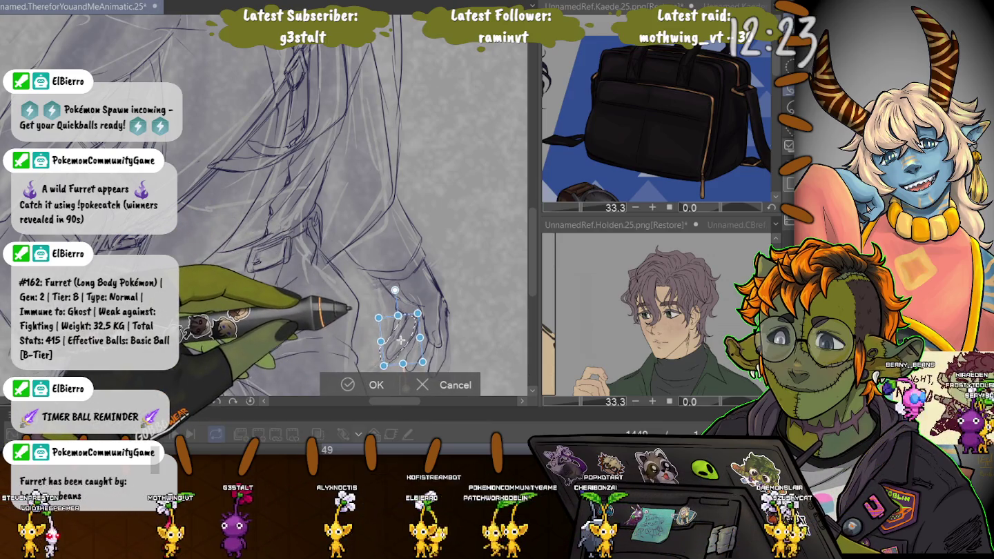
pyautogui.press('Return')
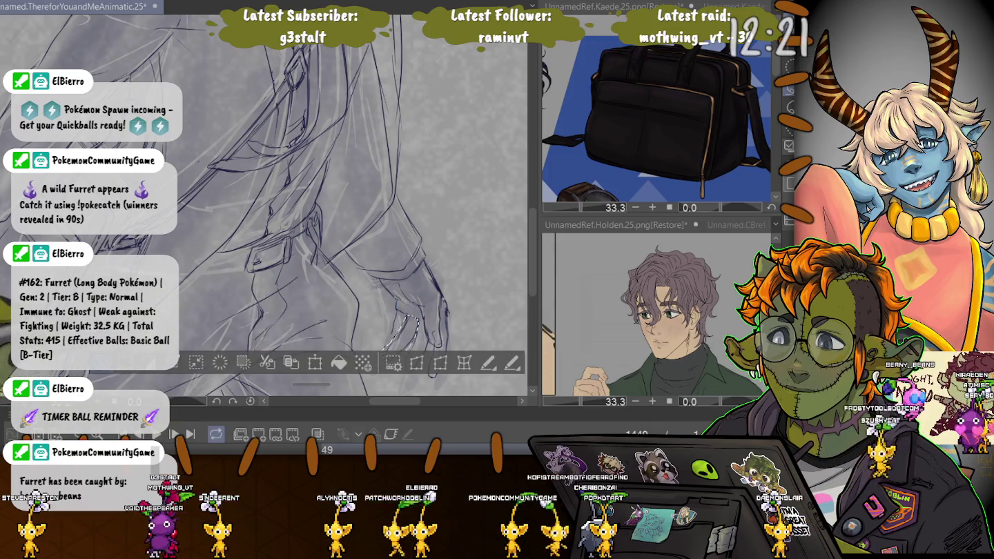
pyautogui.hotkey('ctrl', 'd')
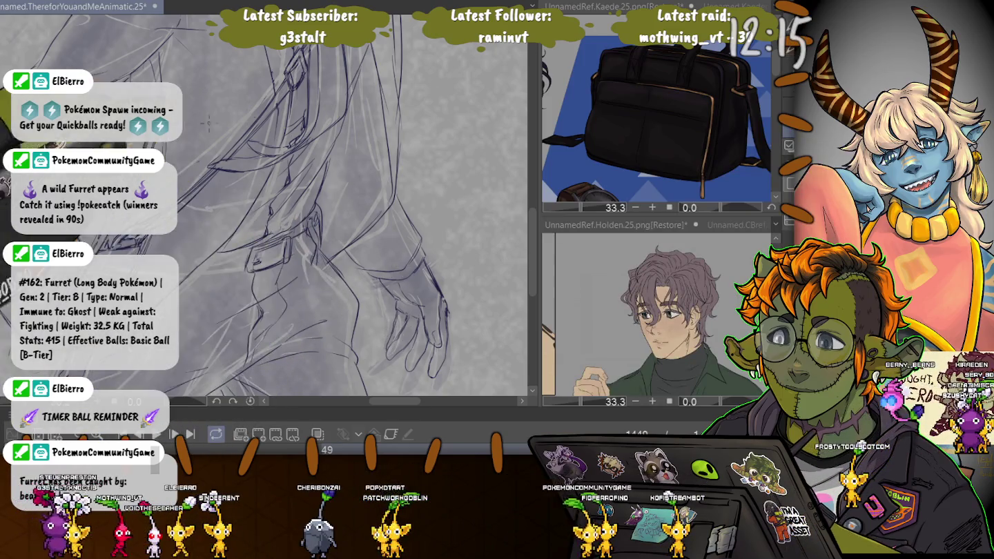
# Hide the faint rough sketch beneath the lineart
pyautogui.scroll(-3, 388, 247)
pyautogui.scroll(1, 296, 207)
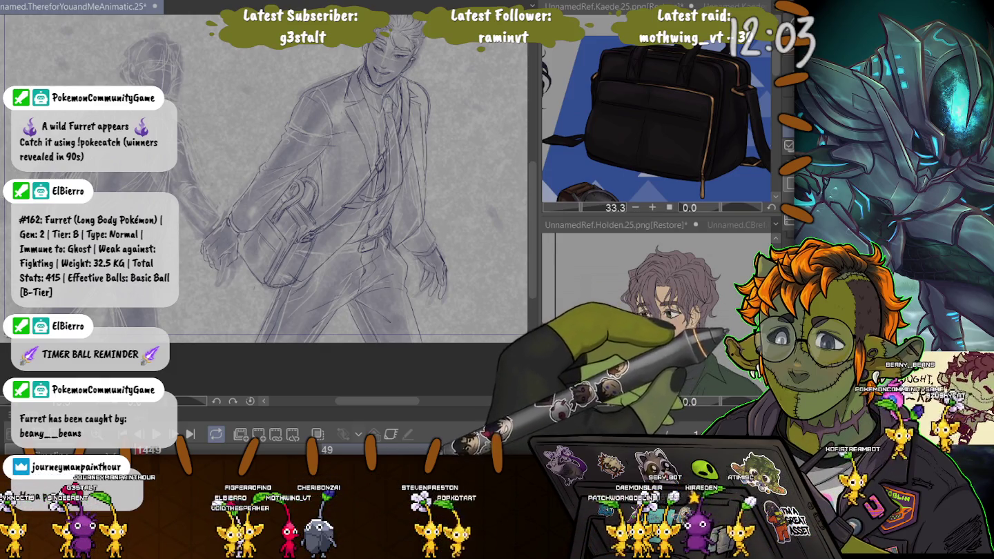
pyautogui.hotkey('ctrl', 'z')
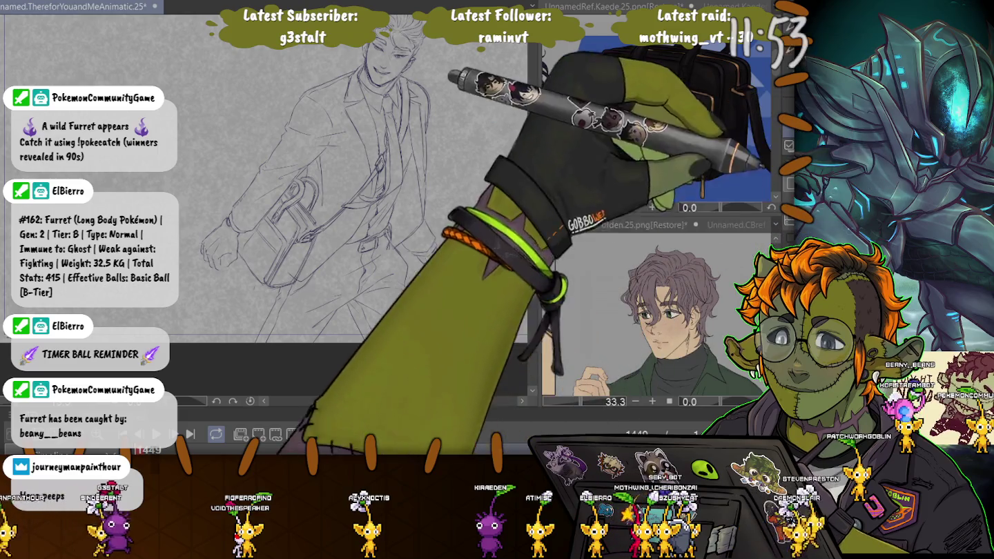
pyautogui.scroll(1, 277, 207)
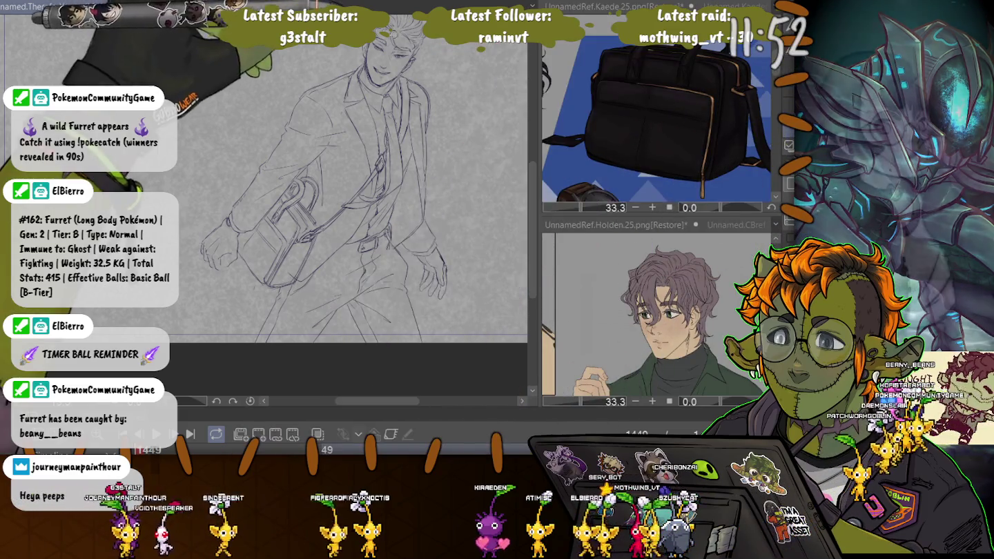
# Lighten the head outline and sketch a curved shoulder line across the chest
pyautogui.moveTo(394, 32); pyautogui.dragTo(377, 96)
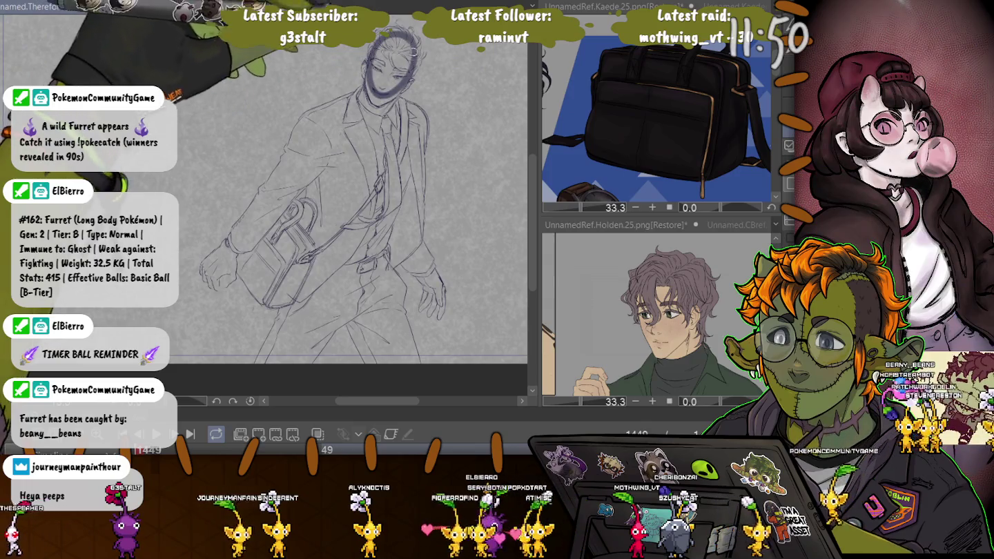
pyautogui.moveTo(410, 38); pyautogui.dragTo(375, 54)
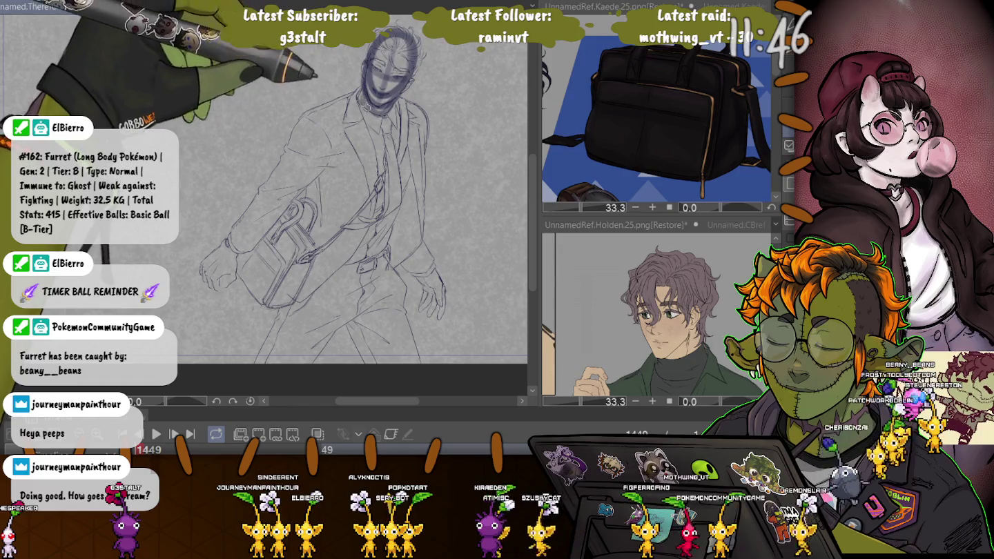
pyautogui.moveTo(321, 123); pyautogui.dragTo(414, 119)
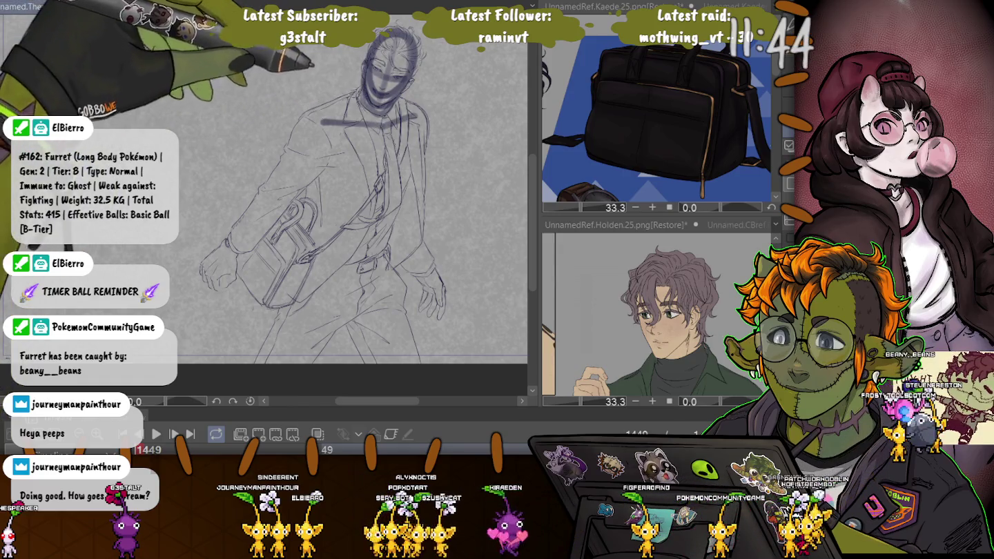
pyautogui.moveTo(304, 121); pyautogui.dragTo(428, 138)
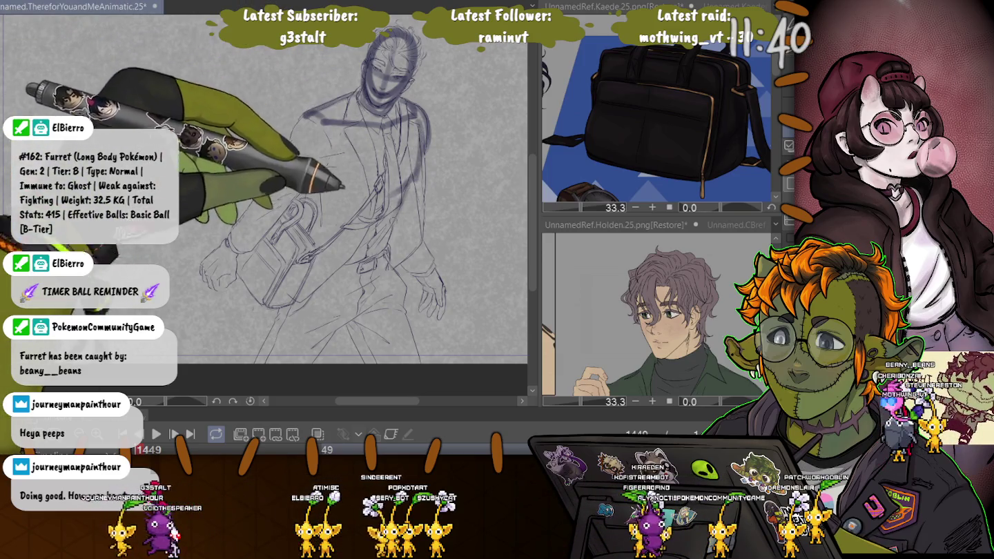
# Rough in the bag strap, bag edges and upper arm, then hide the detailed sketch
pyautogui.moveTo(328, 262); pyautogui.dragTo(383, 227)
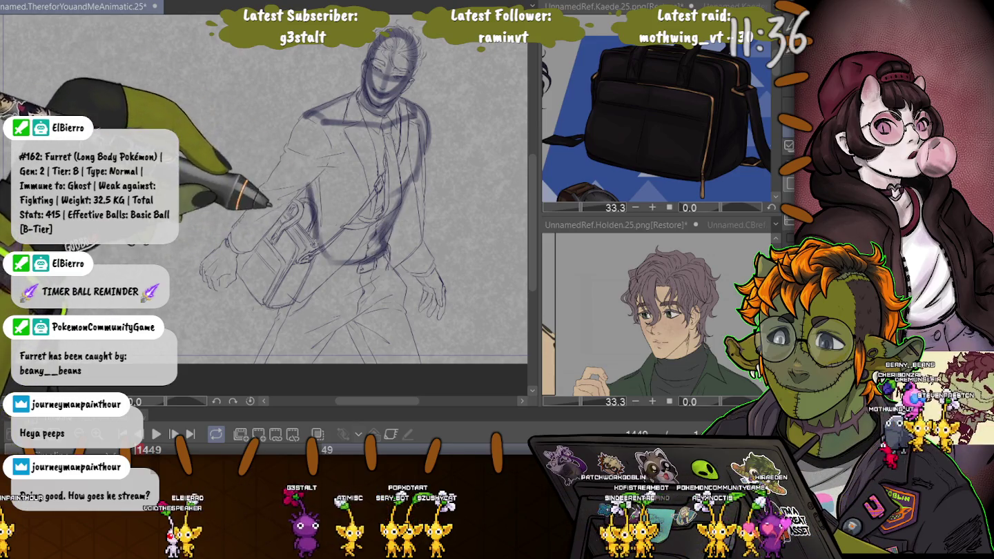
pyautogui.moveTo(323, 260); pyautogui.dragTo(312, 187)
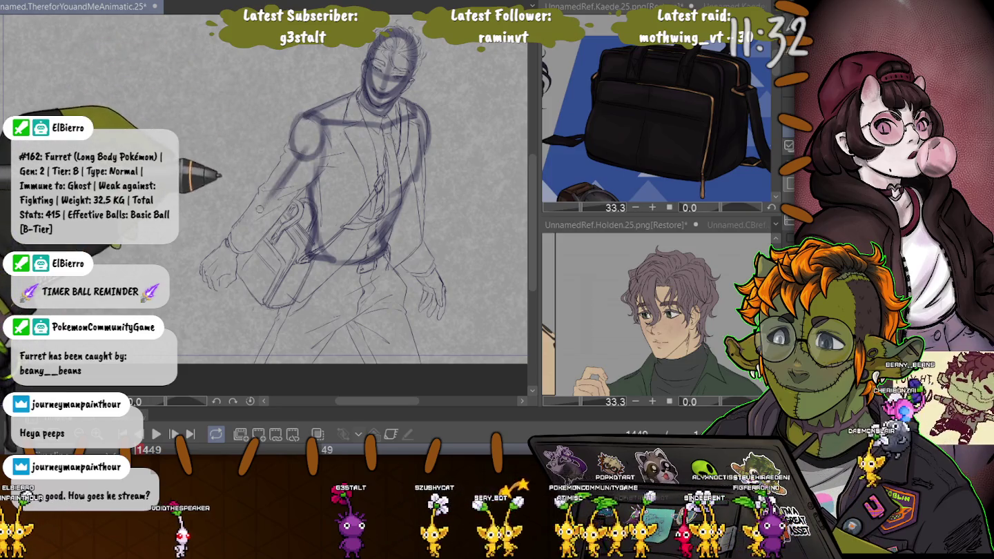
pyautogui.moveTo(270, 200); pyautogui.dragTo(285, 147)
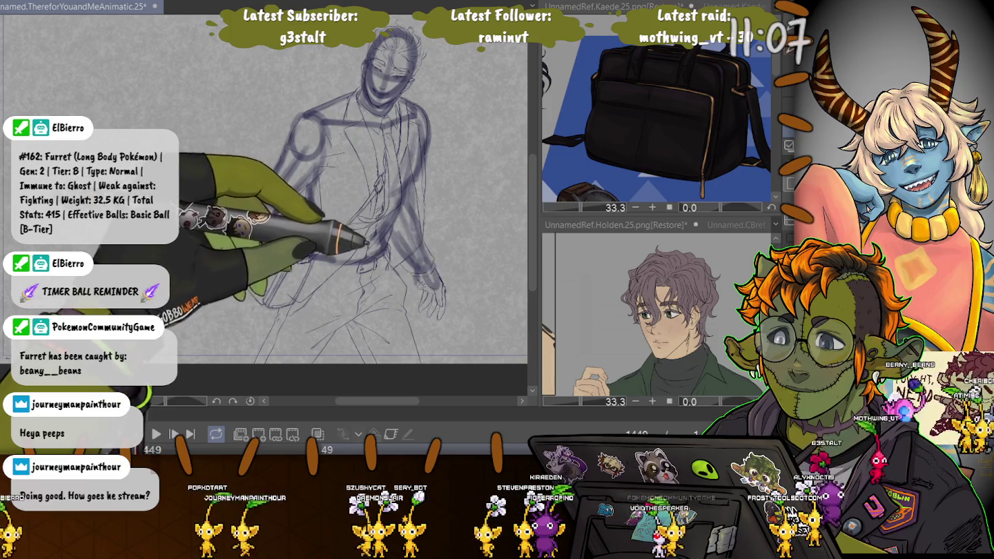
pyautogui.moveTo(366, 238); pyautogui.dragTo(214, 276)
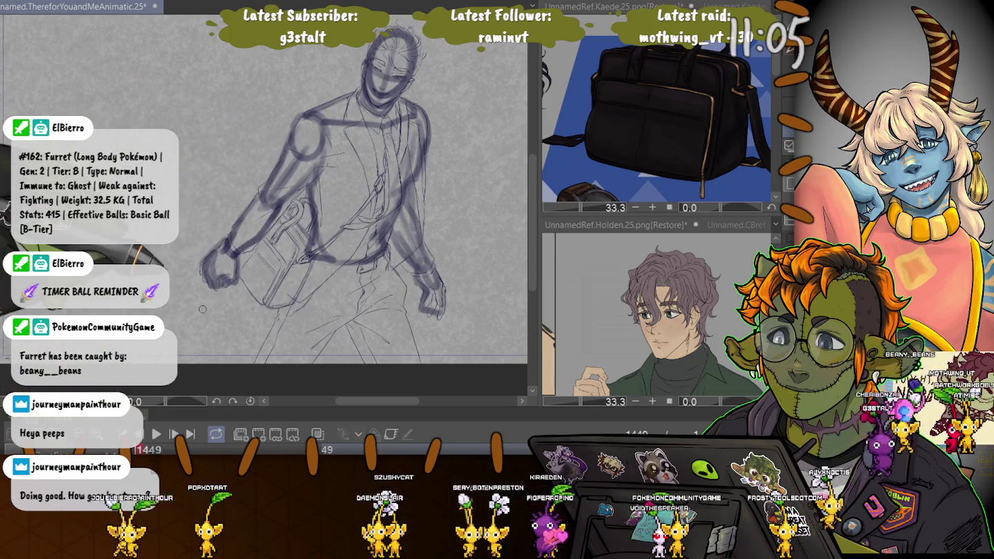
pyautogui.hotkey('ctrl', 'z')
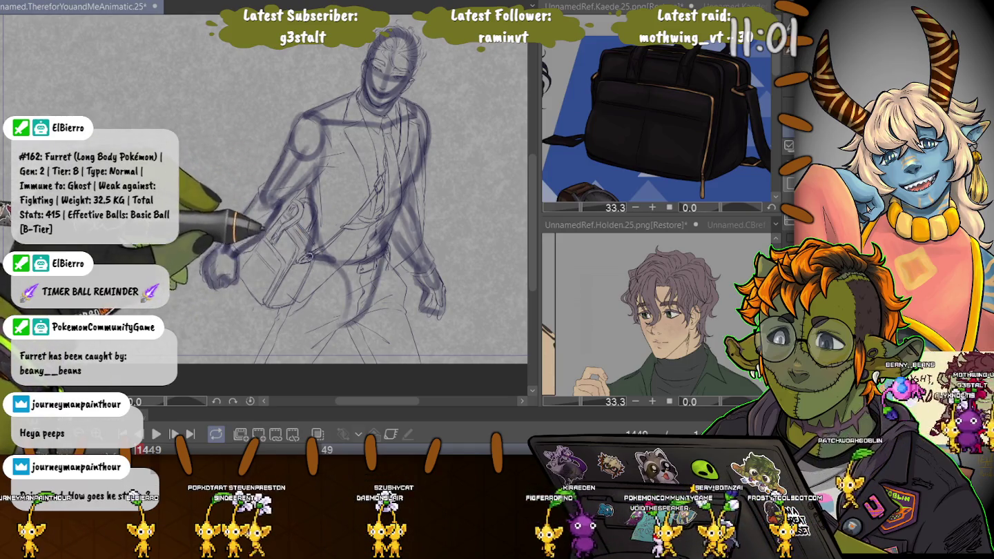
pyautogui.moveTo(308, 262); pyautogui.dragTo(356, 272)
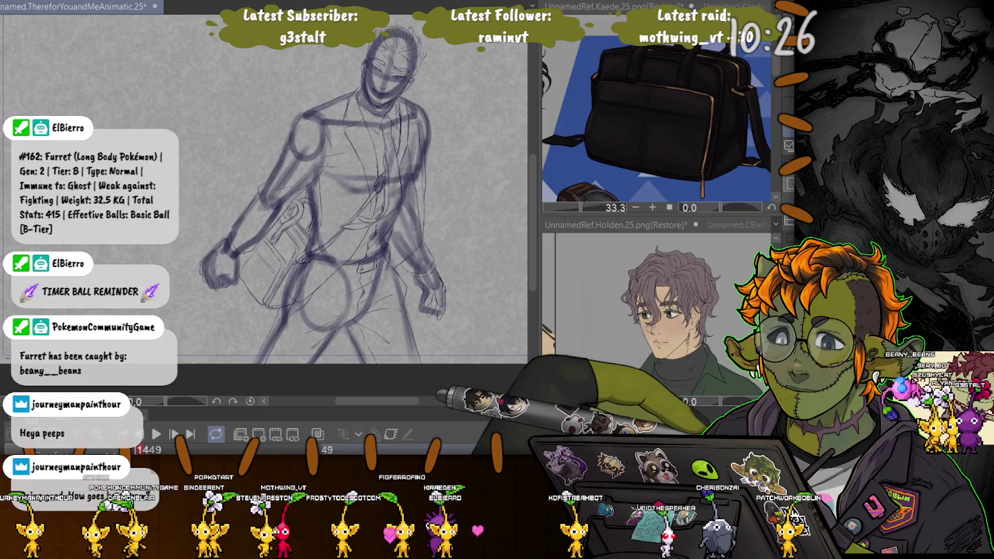
pyautogui.press('Delete')
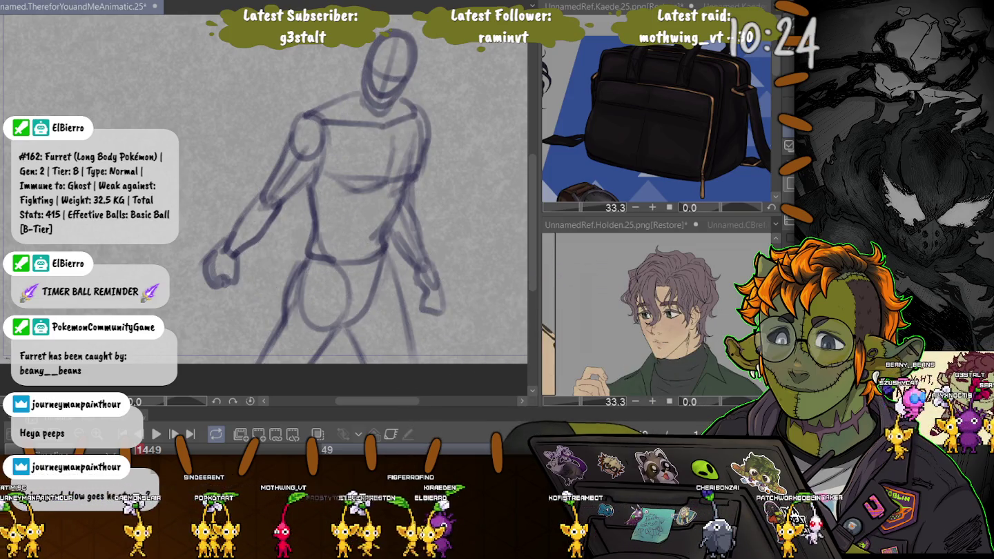
# Toggle the detailed sketch on and off and mirror the canvas to check the pose
pyautogui.hscroll(3, 266, 190)
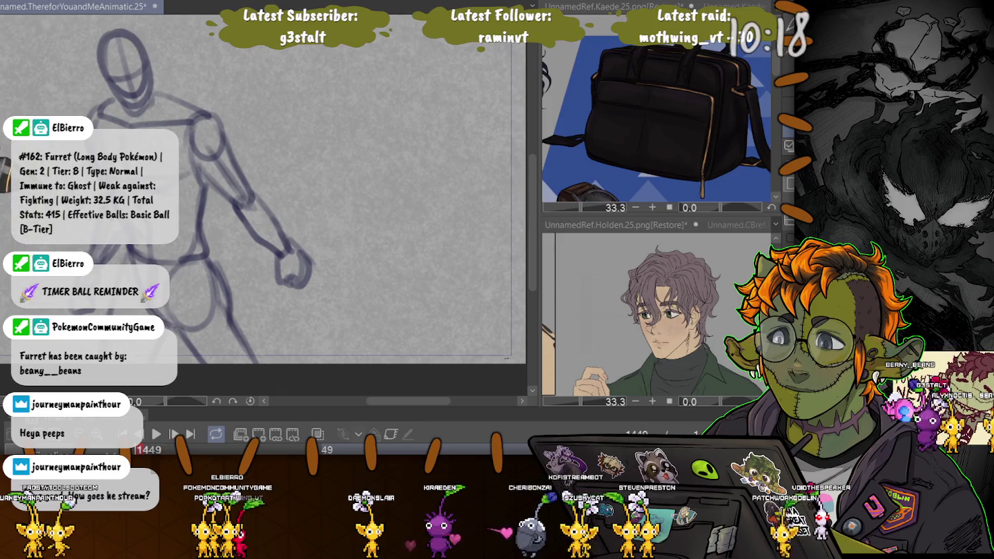
pyautogui.hotkey('ctrl', 'z')
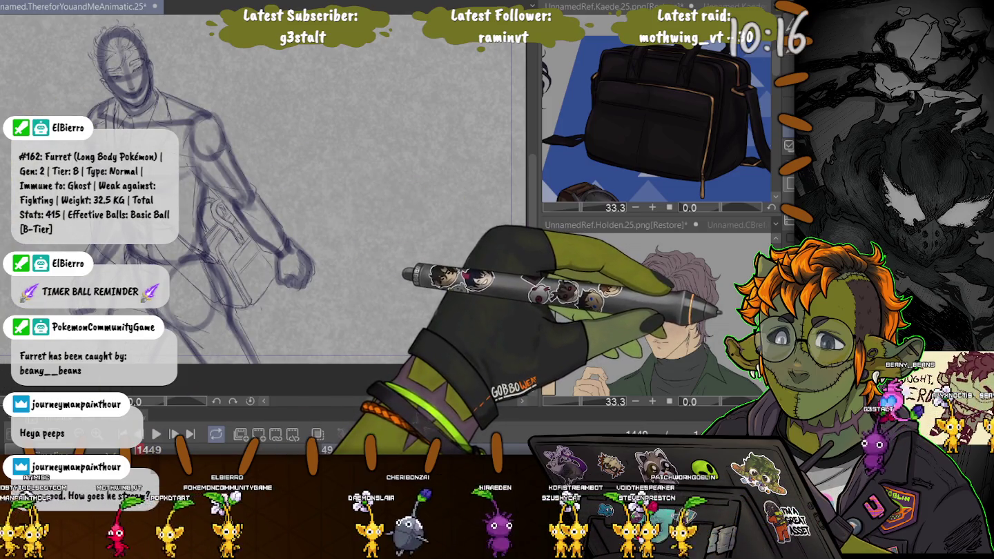
pyautogui.hotkey('ctrl', 'z')
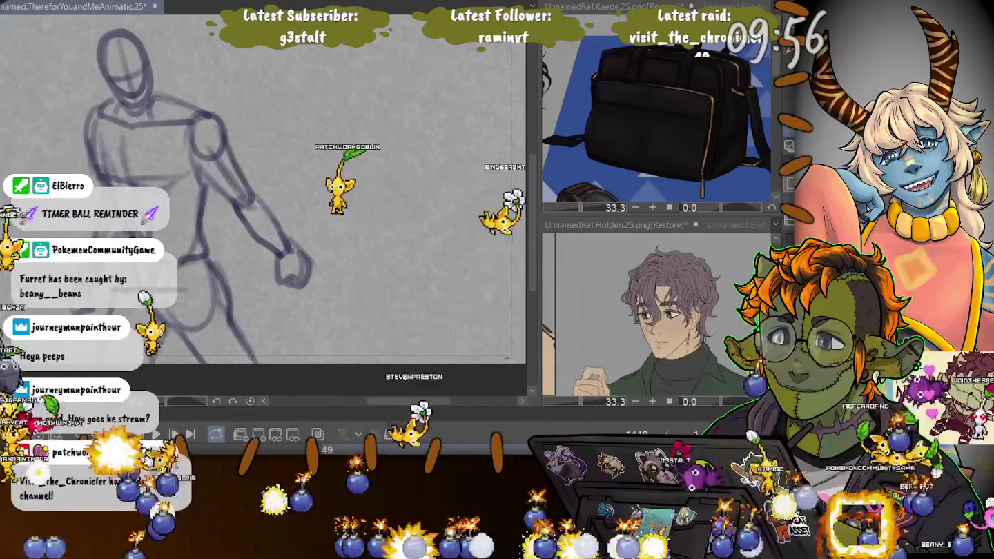
pyautogui.press('h')
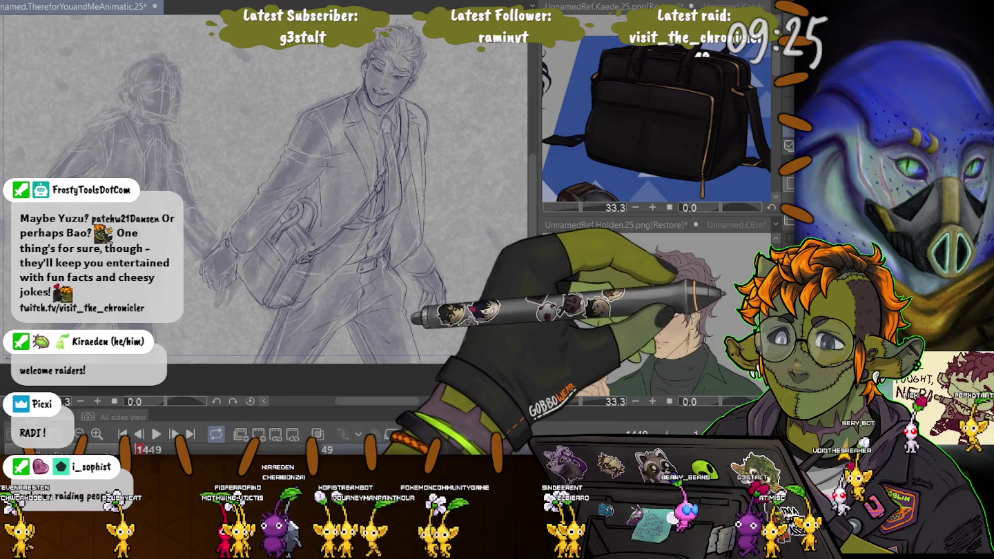
# Show the rough lines and draw the left figure's head oval and arm to the joined hands
pyautogui.hotkey('ctrl', 'z')
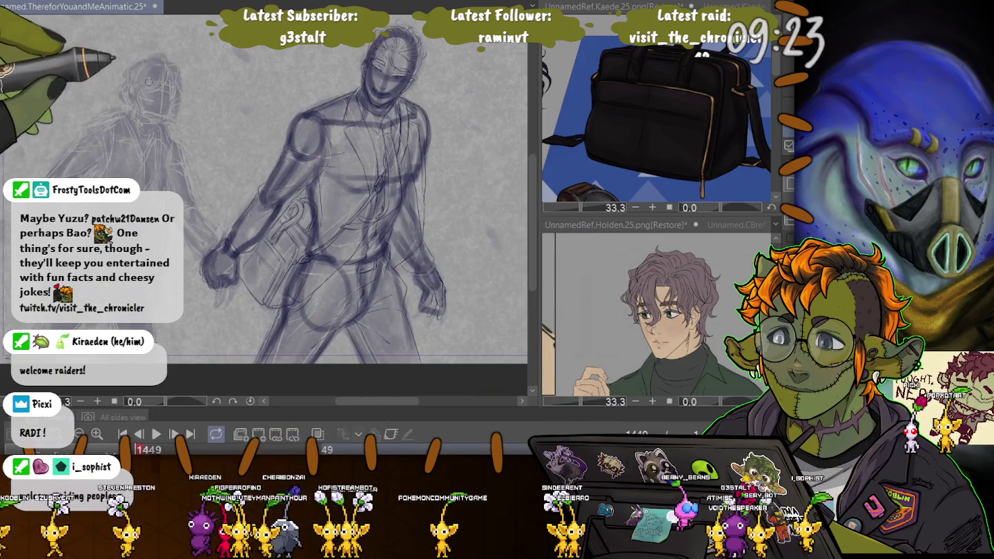
pyautogui.moveTo(168, 62); pyautogui.dragTo(133, 88)
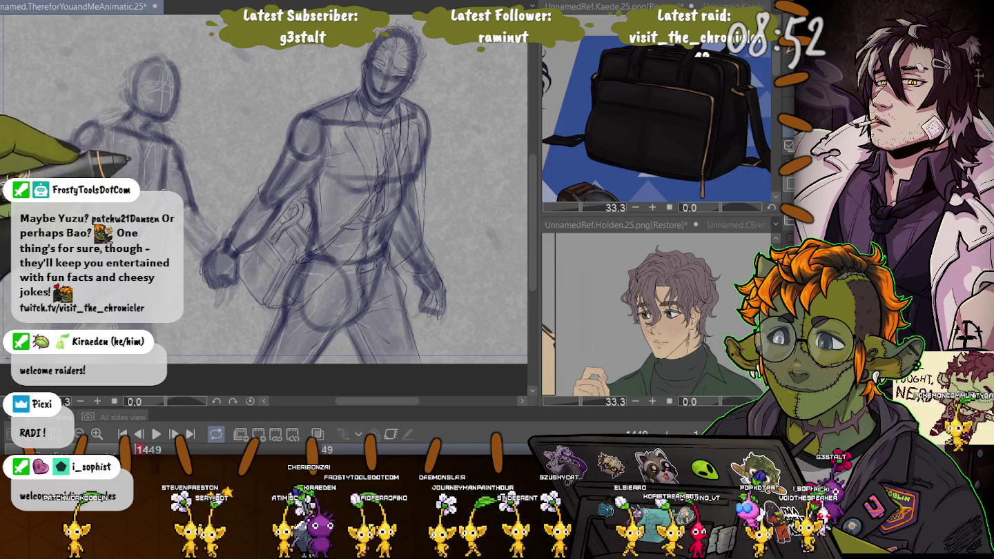
pyautogui.moveTo(185, 206); pyautogui.dragTo(218, 249)
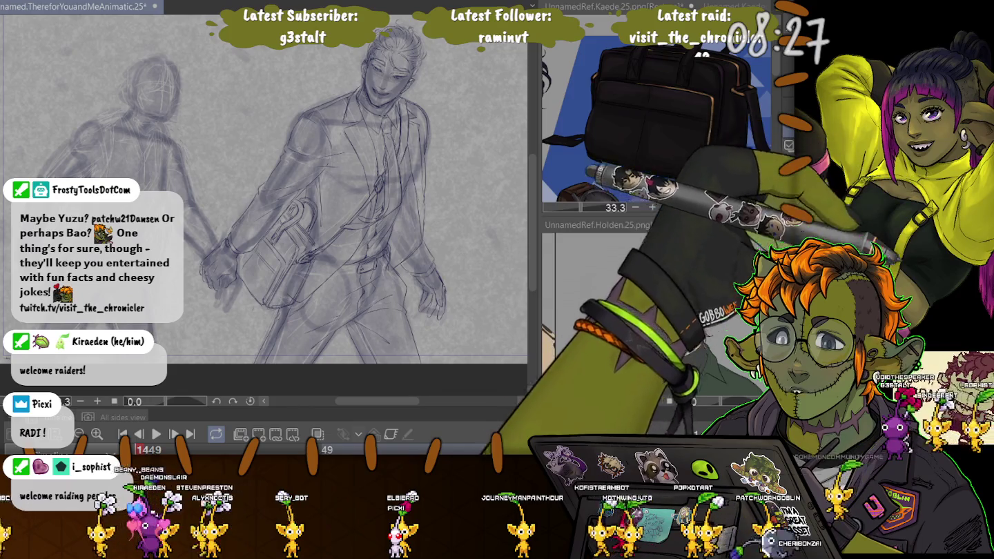
pyautogui.scroll(-3, 656, 118)
pyautogui.scroll(2, 242, 173)
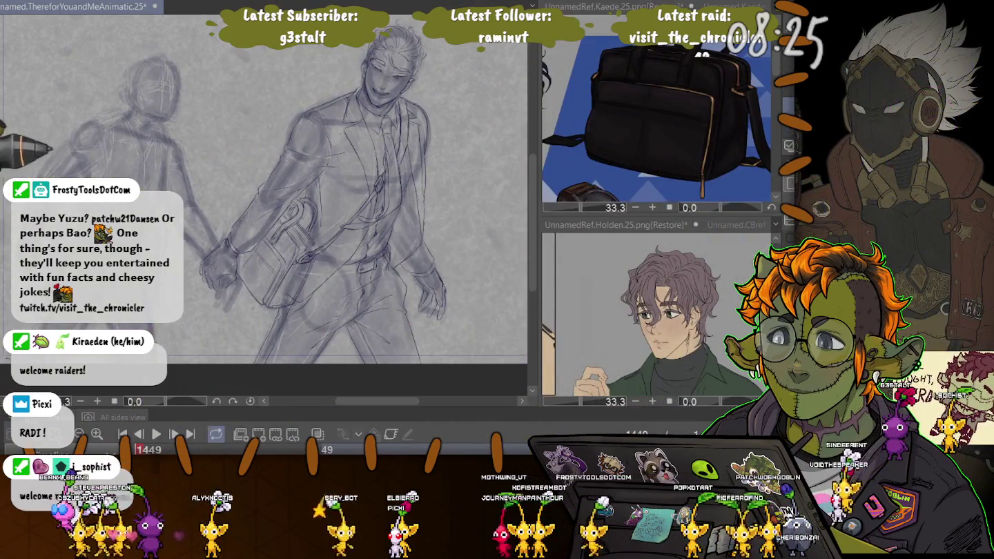
# Zoom in on the left figure's head and draw its jaw, chin and right cheek contour
pyautogui.scroll(2, 241, 173)
pyautogui.scroll(2, 241, 173)
pyautogui.scroll(2, 246, 171)
pyautogui.scroll(1, 276, 173)
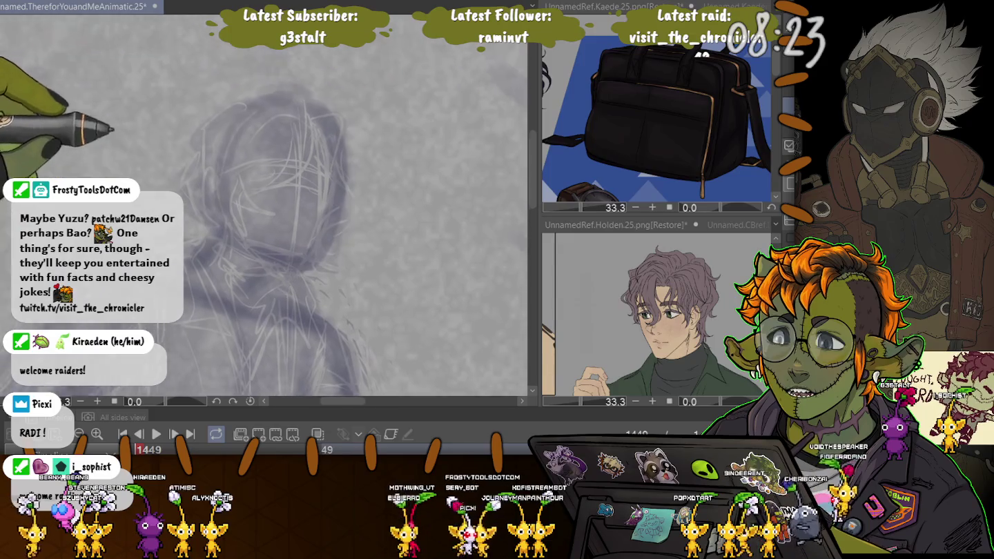
pyautogui.moveTo(312, 134); pyautogui.dragTo(316, 304)
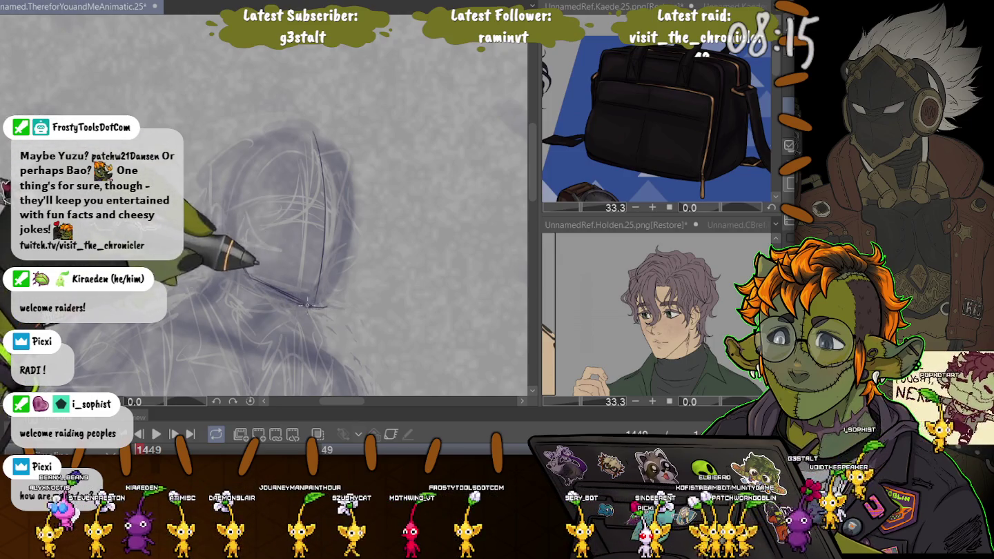
pyautogui.moveTo(230, 242); pyautogui.dragTo(315, 306)
pyautogui.moveTo(344, 221); pyautogui.dragTo(330, 303)
pyautogui.moveTo(347, 221); pyautogui.dragTo(338, 277)
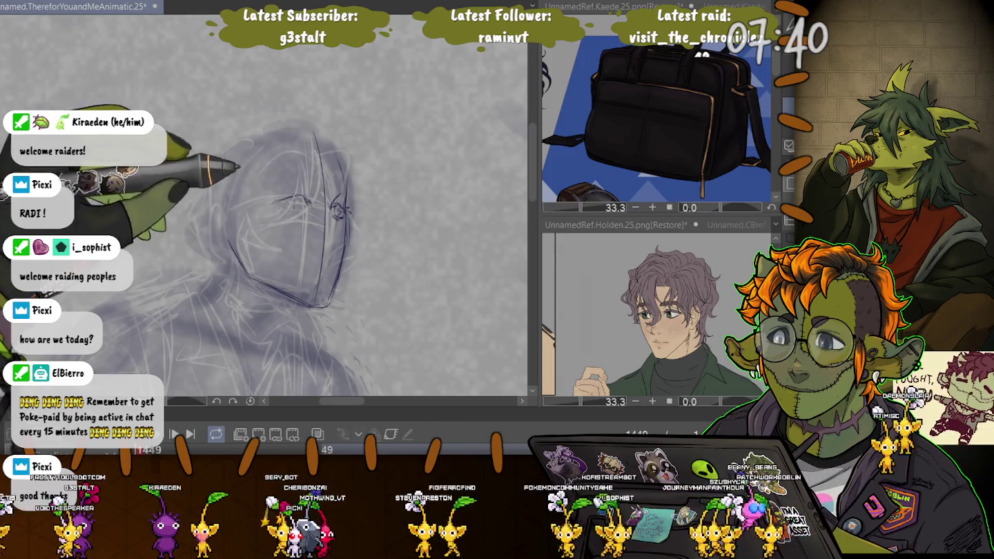
# Add the left eye, cheek line and round glasses, undoing the extra strokes
pyautogui.moveTo(272, 202); pyautogui.dragTo(308, 200)
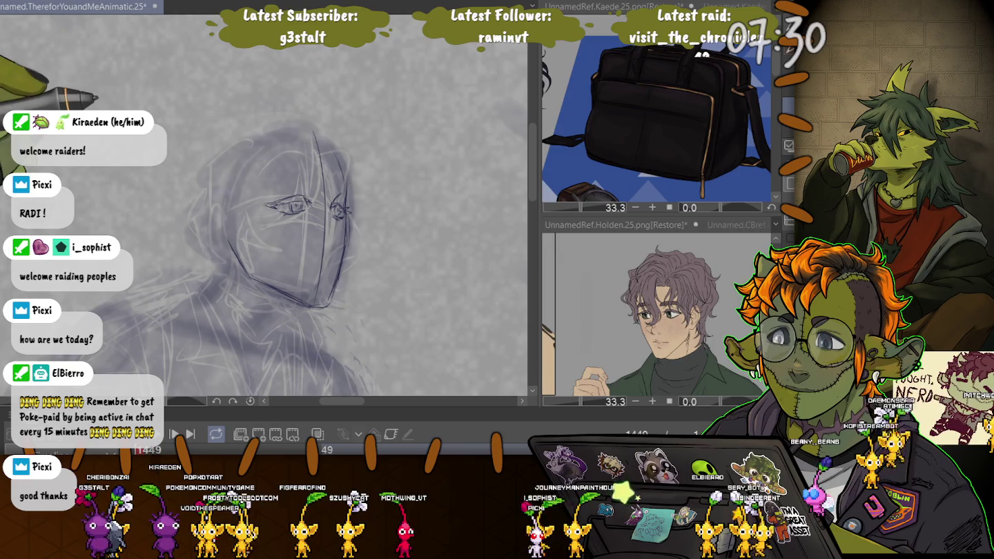
pyautogui.moveTo(295, 191); pyautogui.dragTo(307, 185)
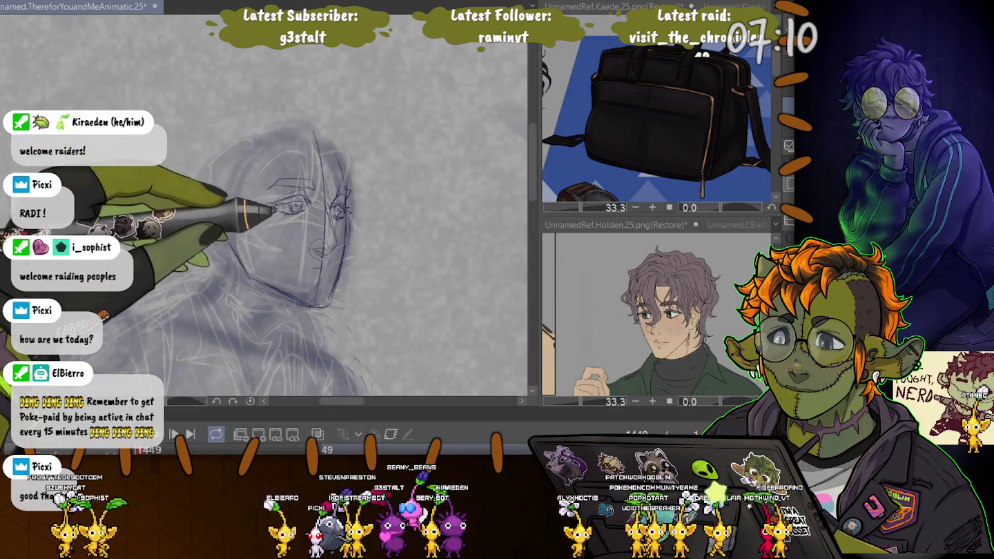
pyautogui.moveTo(227, 236); pyautogui.dragTo(304, 305)
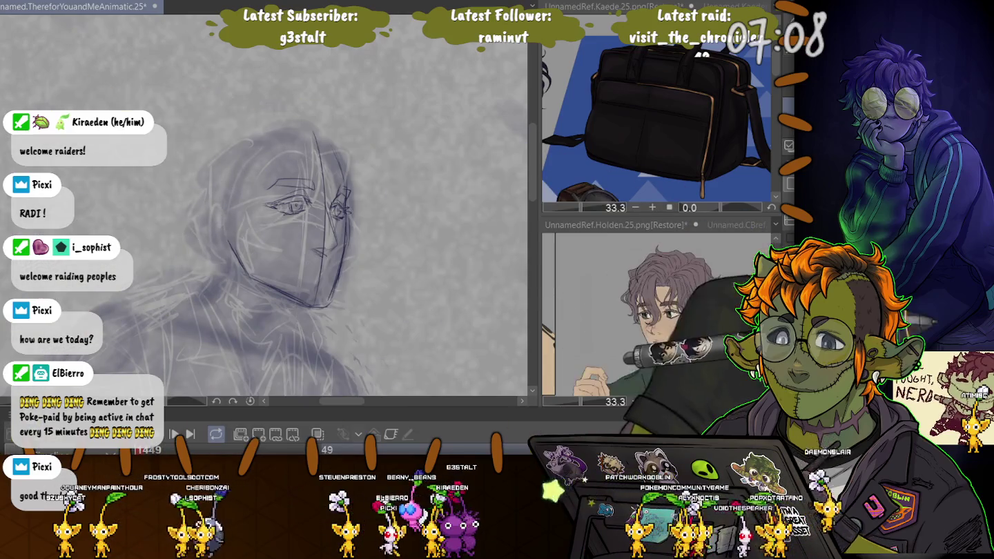
pyautogui.moveTo(273, 200); pyautogui.dragTo(310, 207)
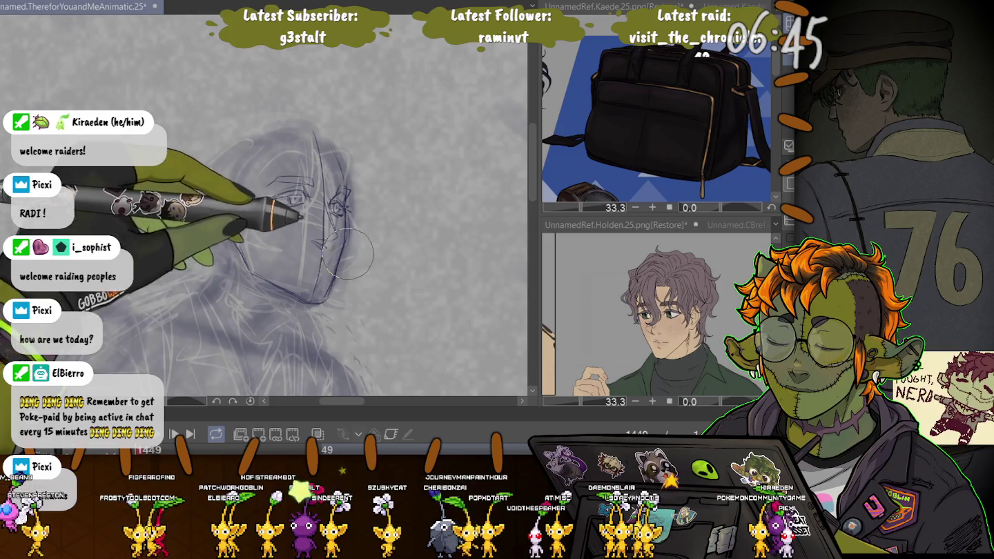
pyautogui.hotkey('ctrl', 'z')
pyautogui.scroll(-5, 148, 304)
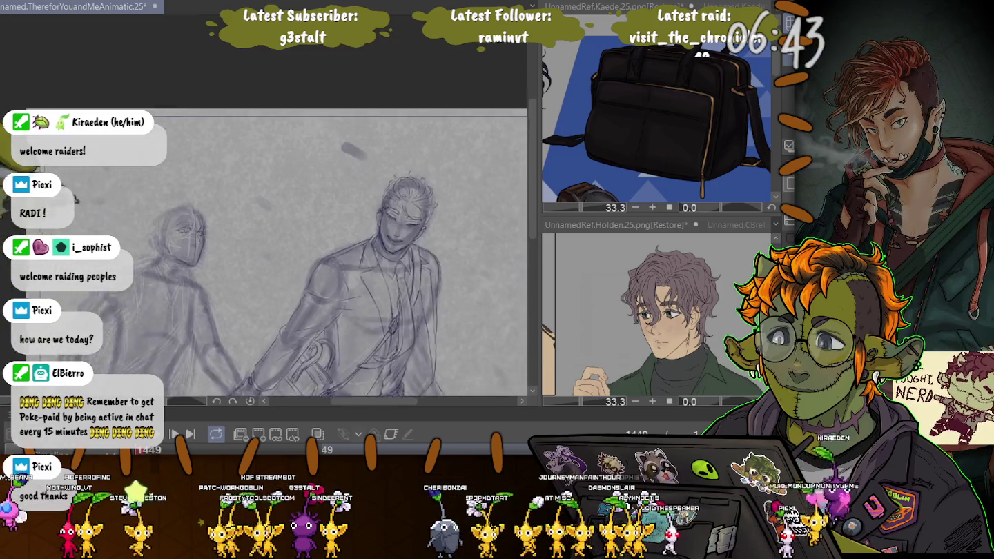
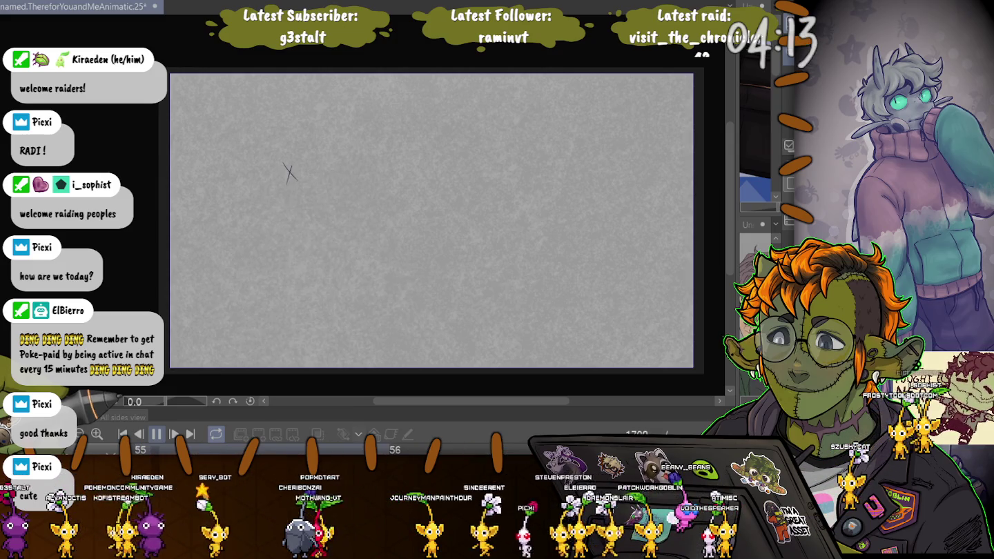
# Stop the animatic playback so it rests on the frame with the small X near the canvas centre
pyautogui.press('space')
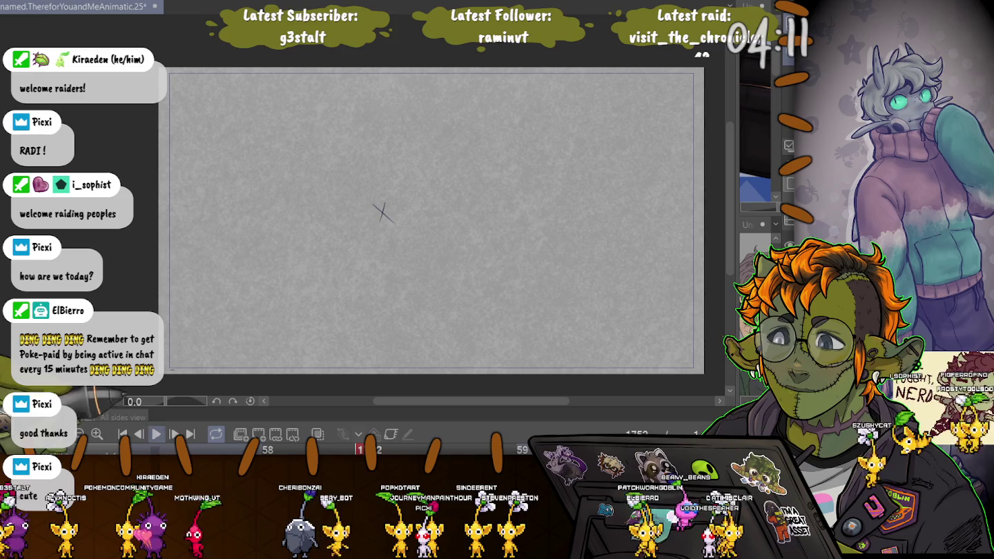